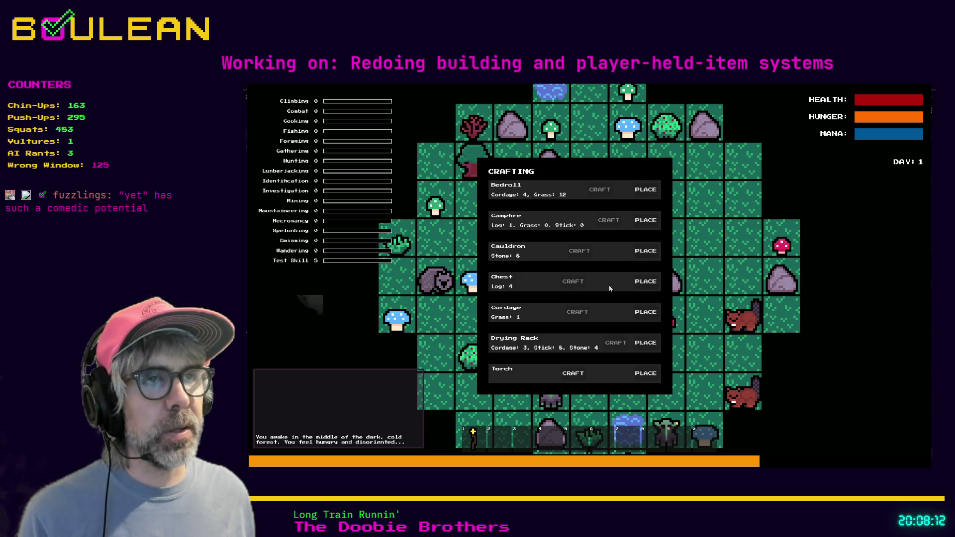
Step: Stop the game and review crafting_recipe_container.gd from line 20, ending at line 25 in _ready()
key(F8)
click(584, 293)
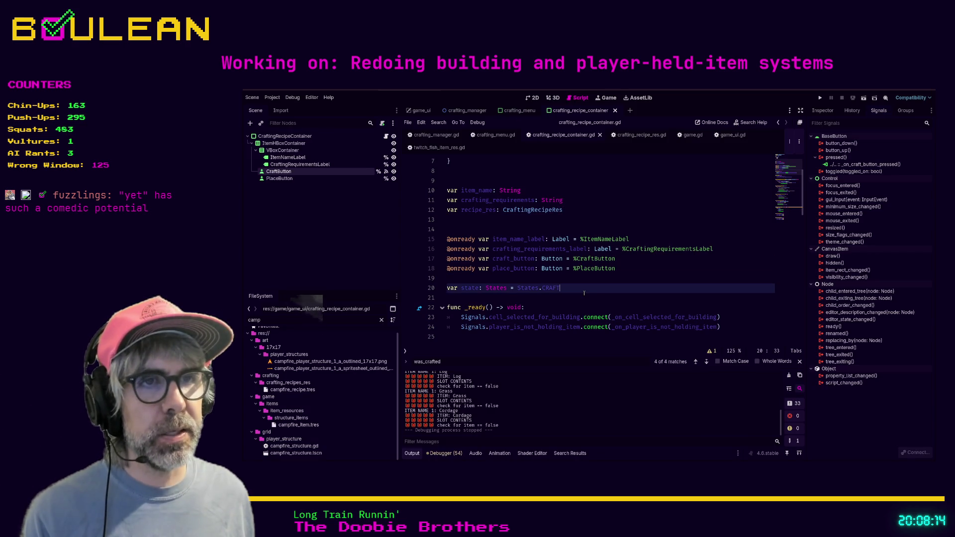
scroll(584, 293, down, 5)
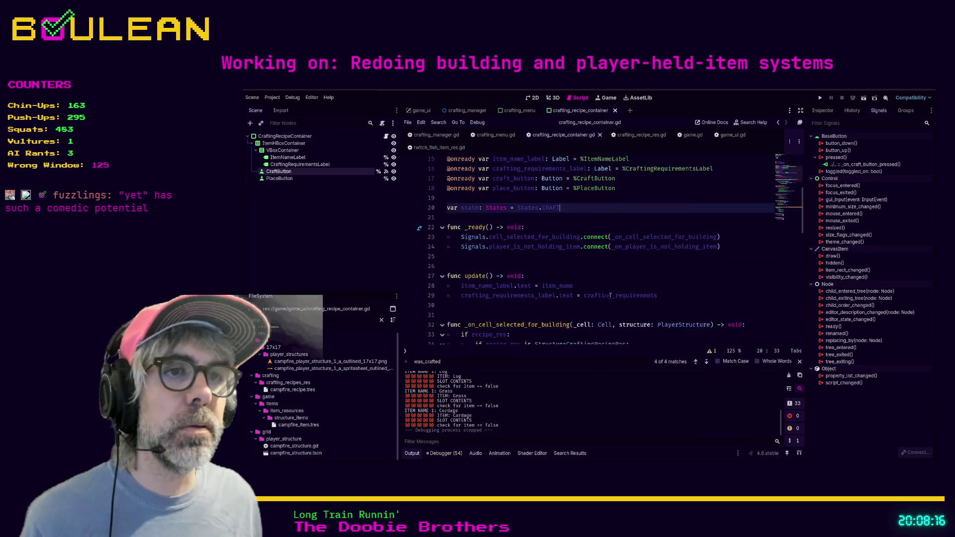
scroll(663, 290, down, 1)
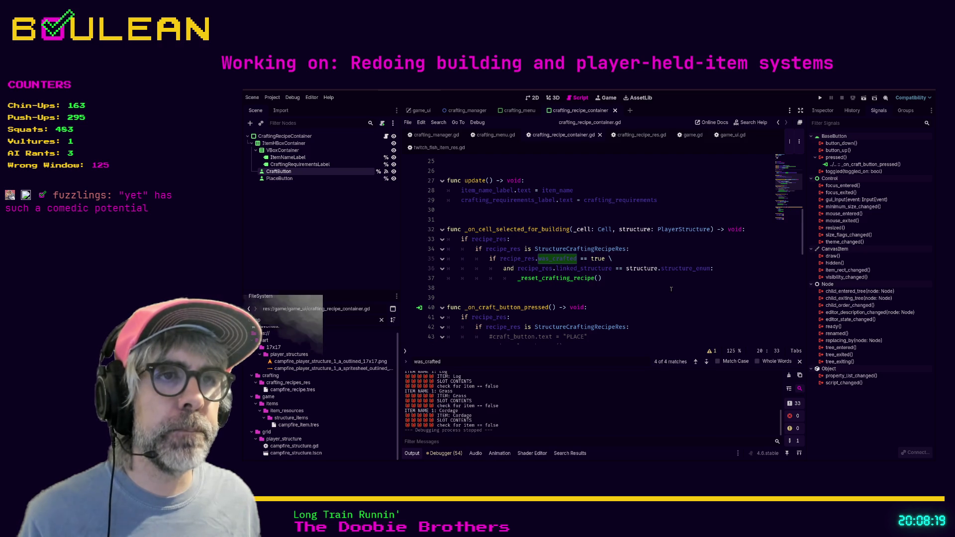
scroll(671, 289, down, 2)
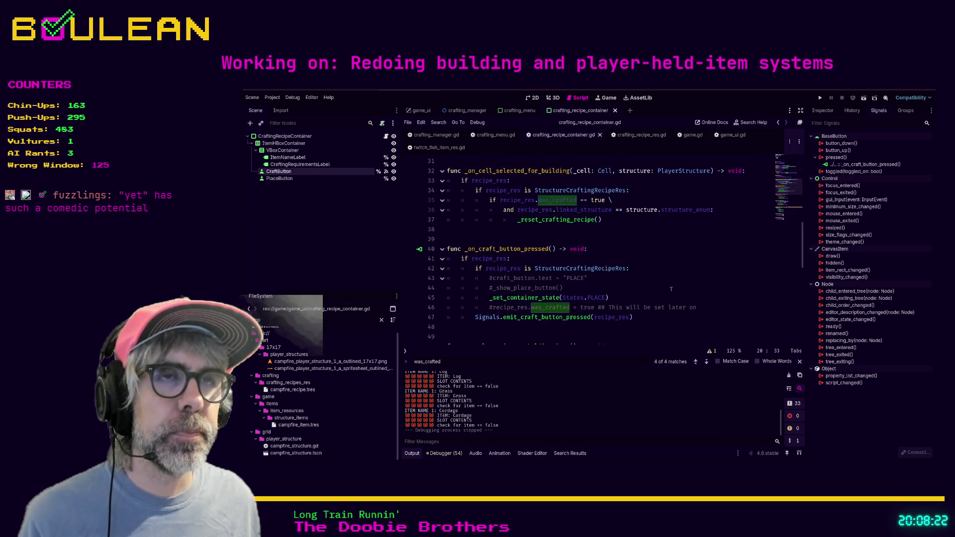
scroll(671, 289, down, 2)
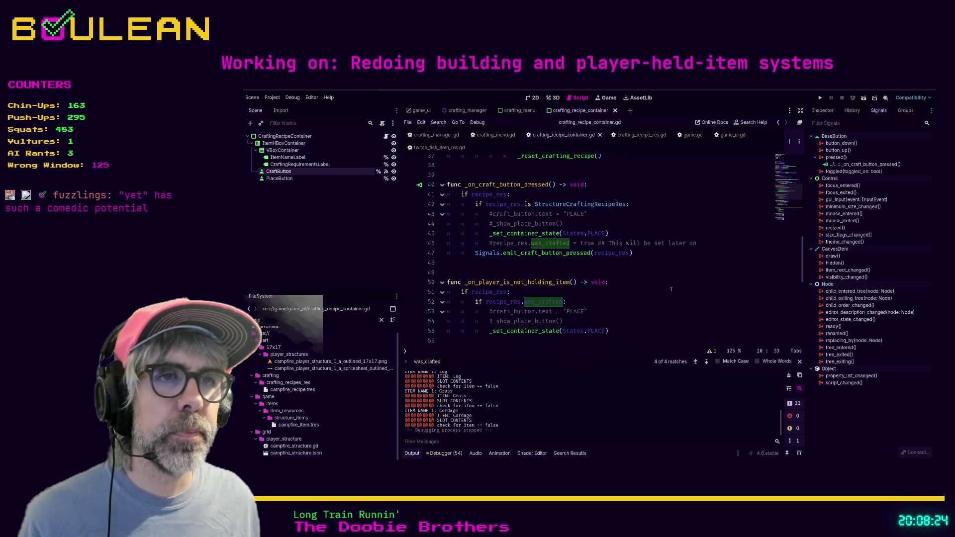
scroll(671, 289, down, 4)
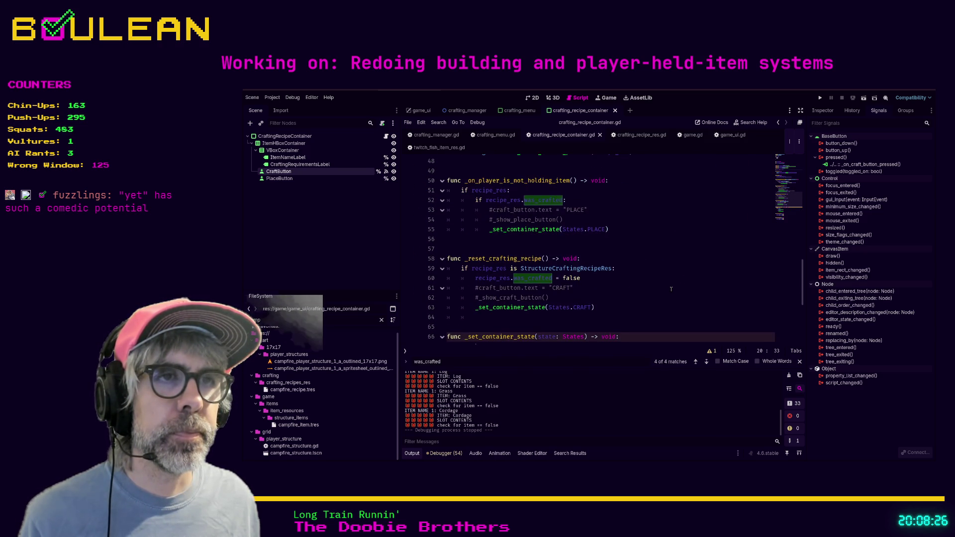
scroll(671, 289, down, 1)
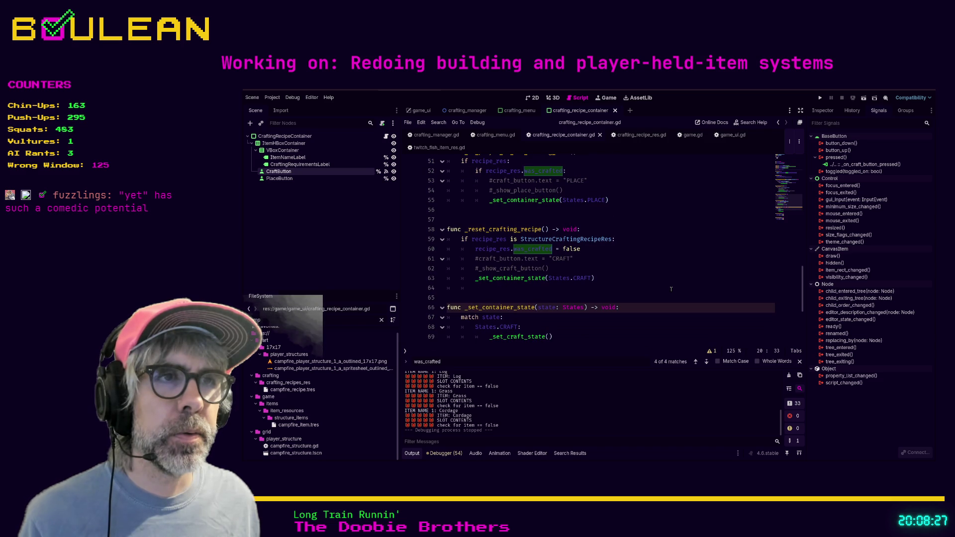
scroll(671, 289, up, 14)
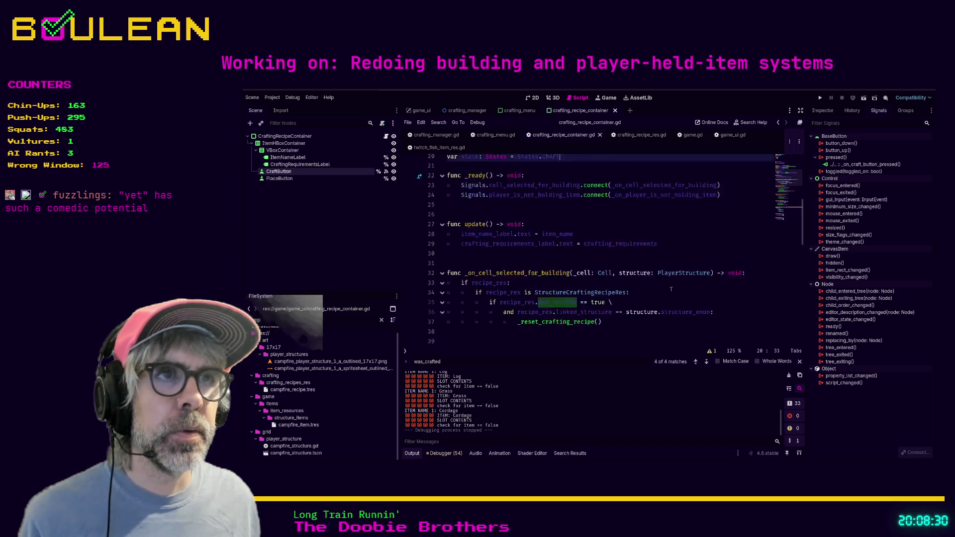
click(572, 328)
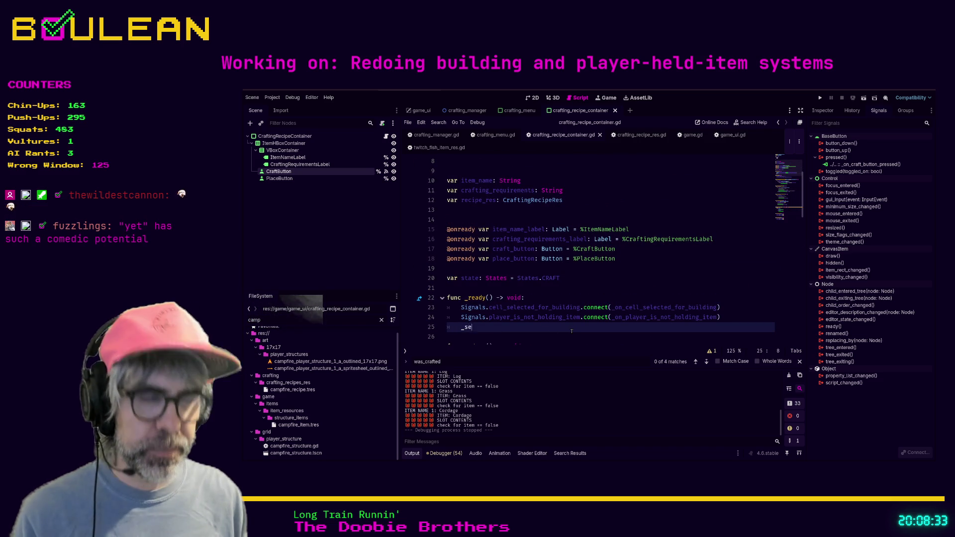
Step: Add _set_container_state(States.CRAFT) to _ready() and run the game
text(t_container_state)
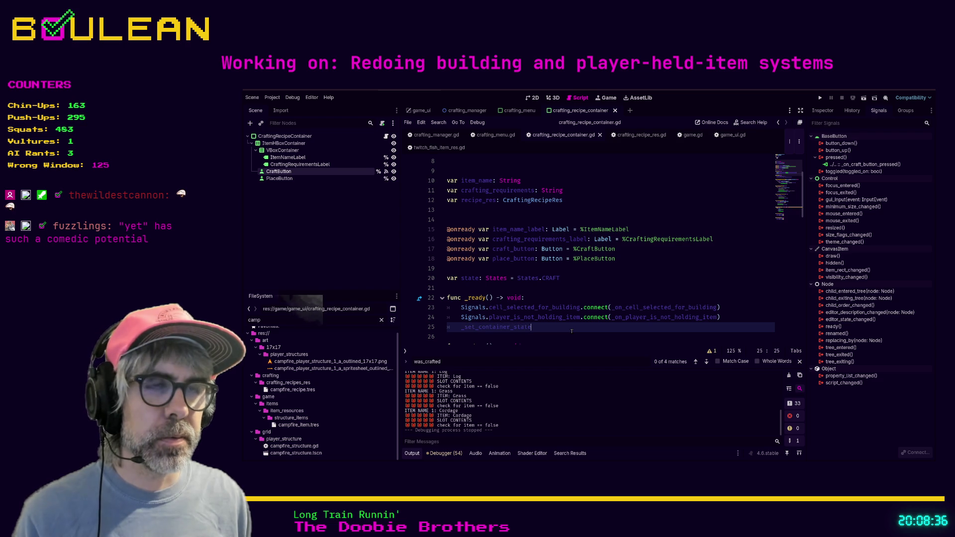
text((S)
text(s.)
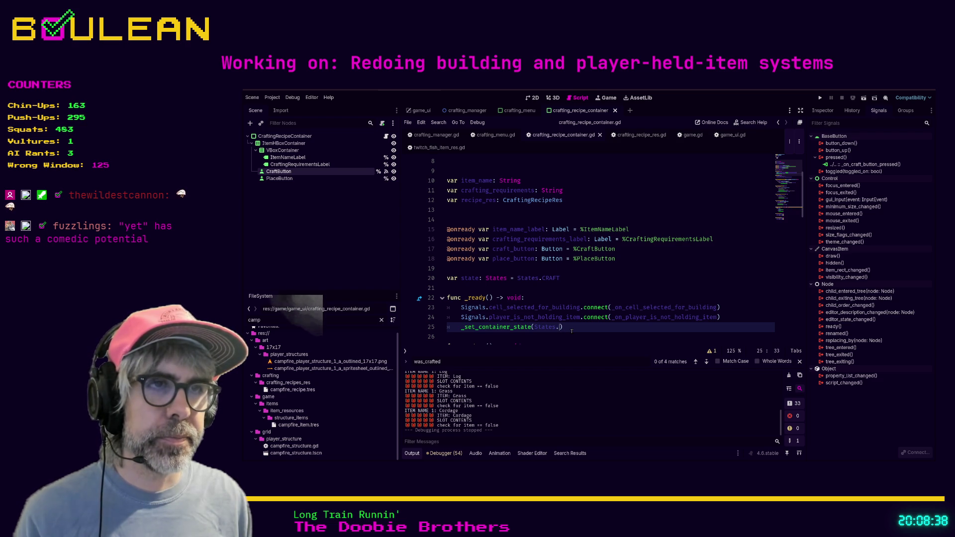
key(Return)
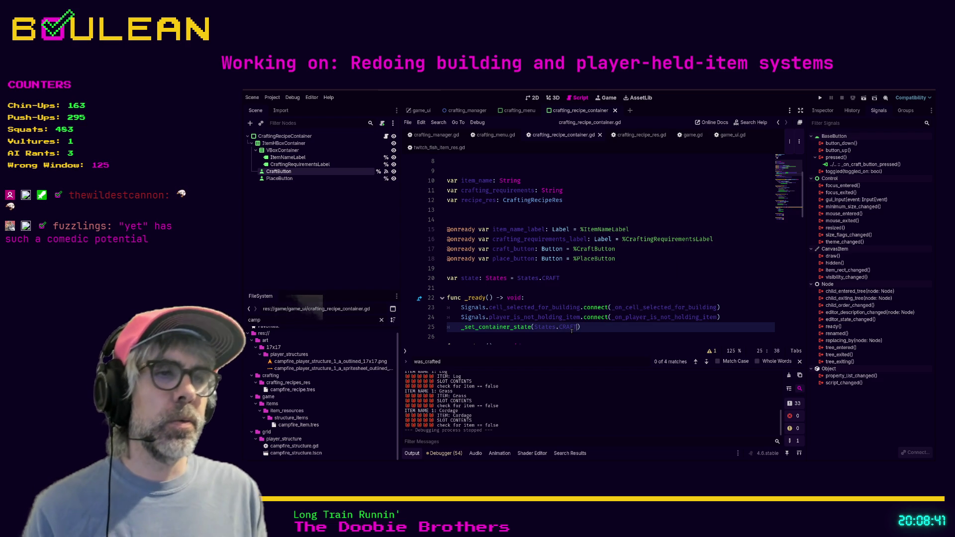
key(F5)
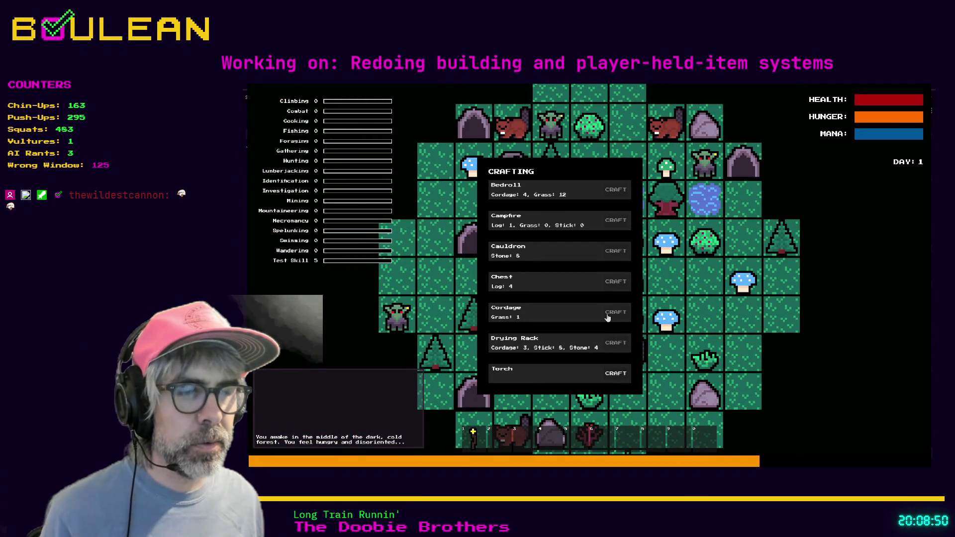
Step: Gather the grass tuft beside the wizard and craft ten Cordage
key(Escape)
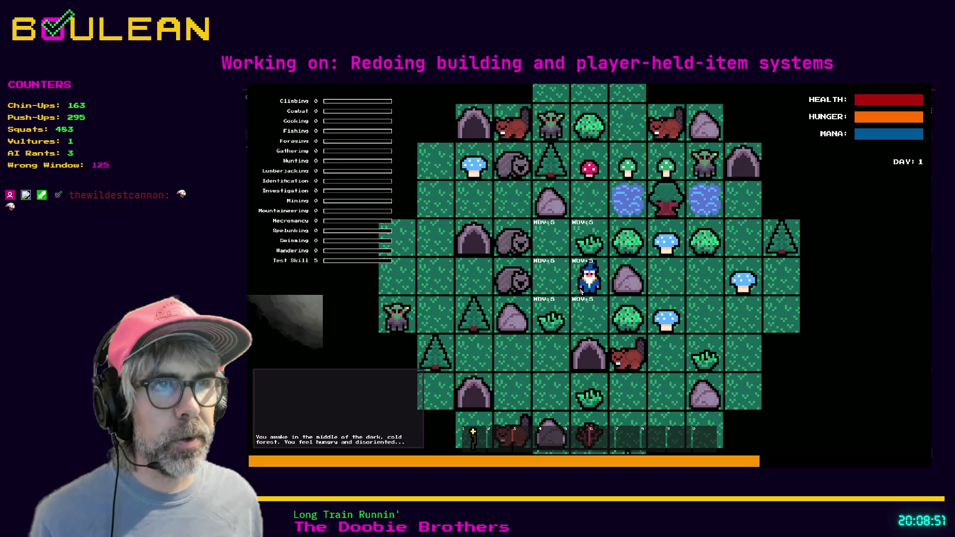
click(580, 292)
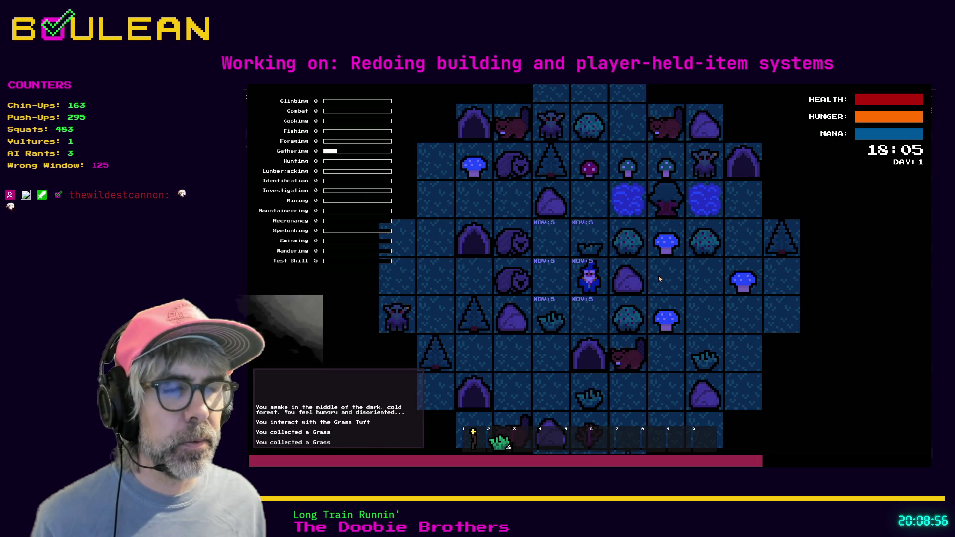
key(c)
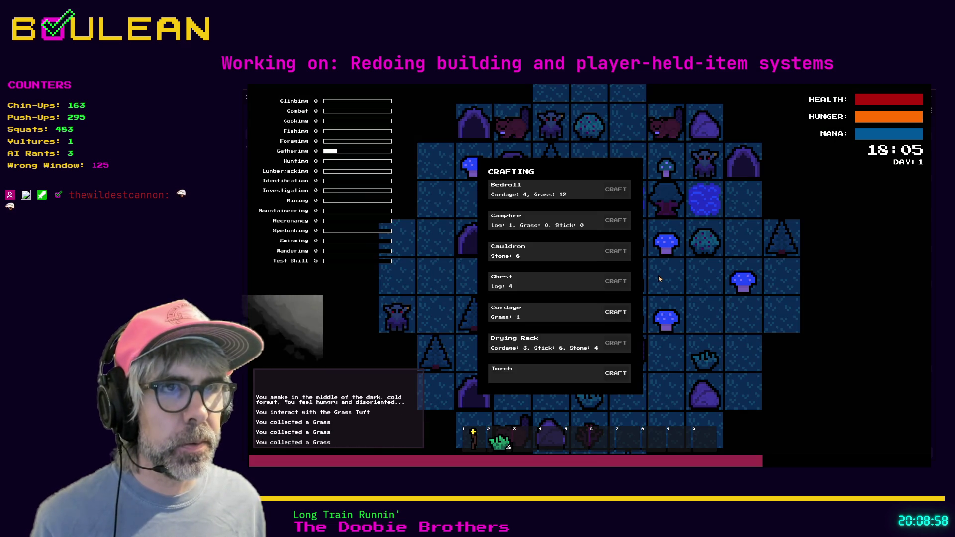
click(614, 313)
click(625, 316)
click(625, 316)
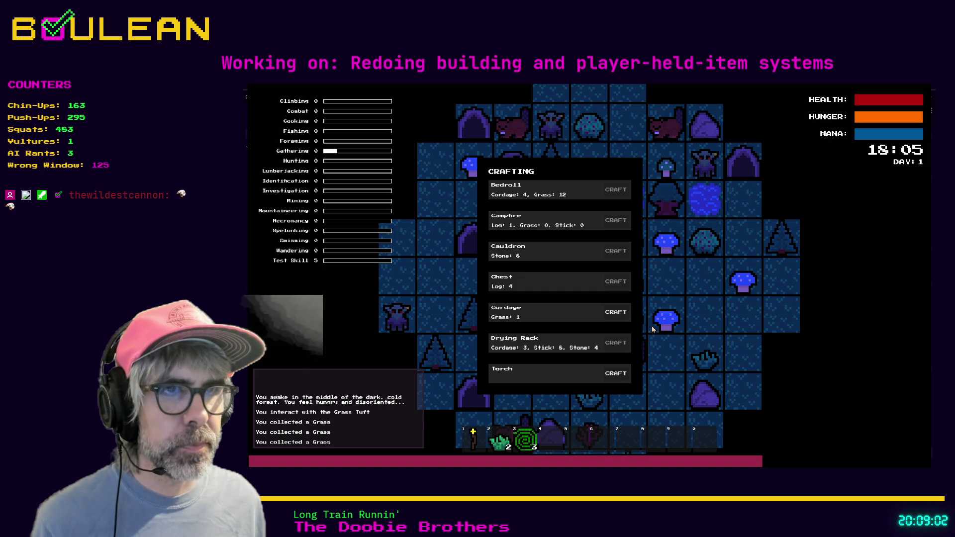
click(613, 315)
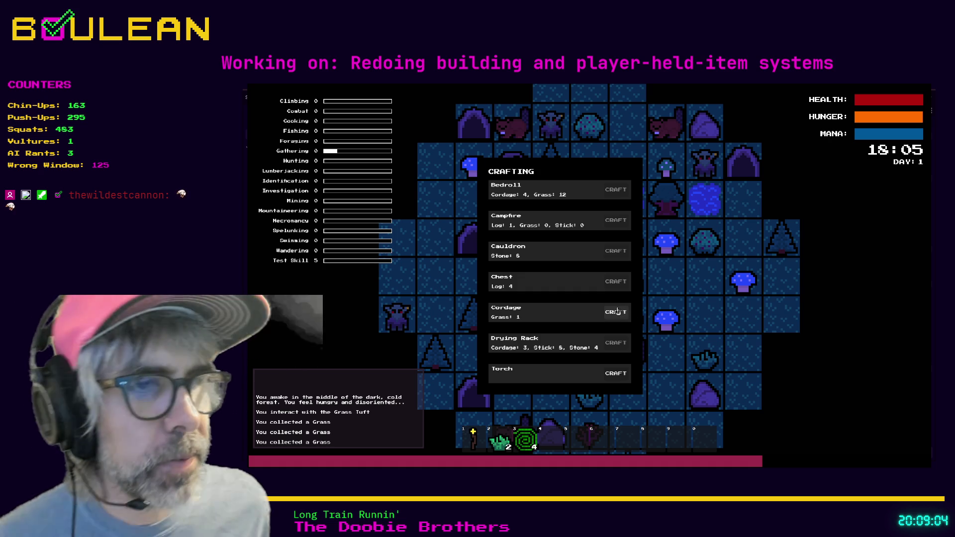
click(612, 316)
click(617, 312)
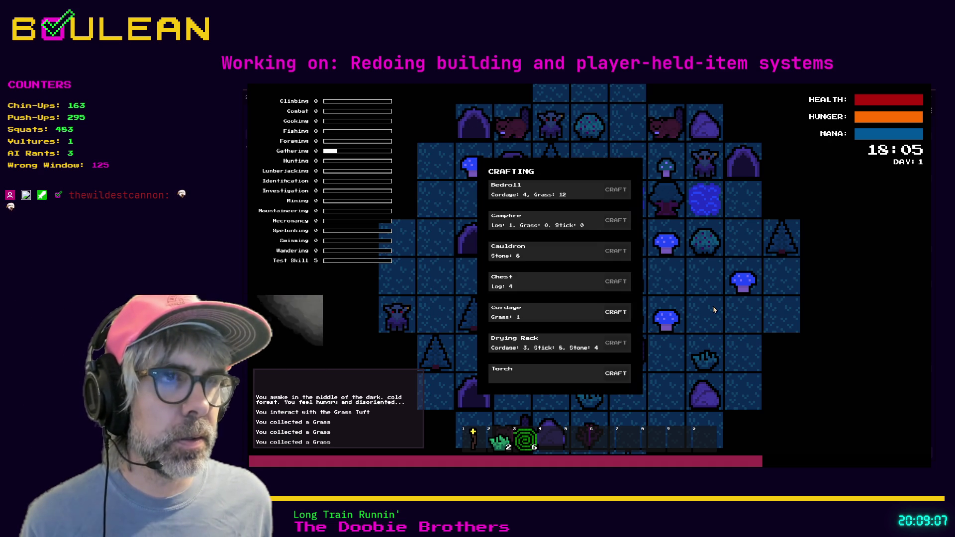
click(616, 315)
click(621, 316)
click(619, 315)
click(619, 316)
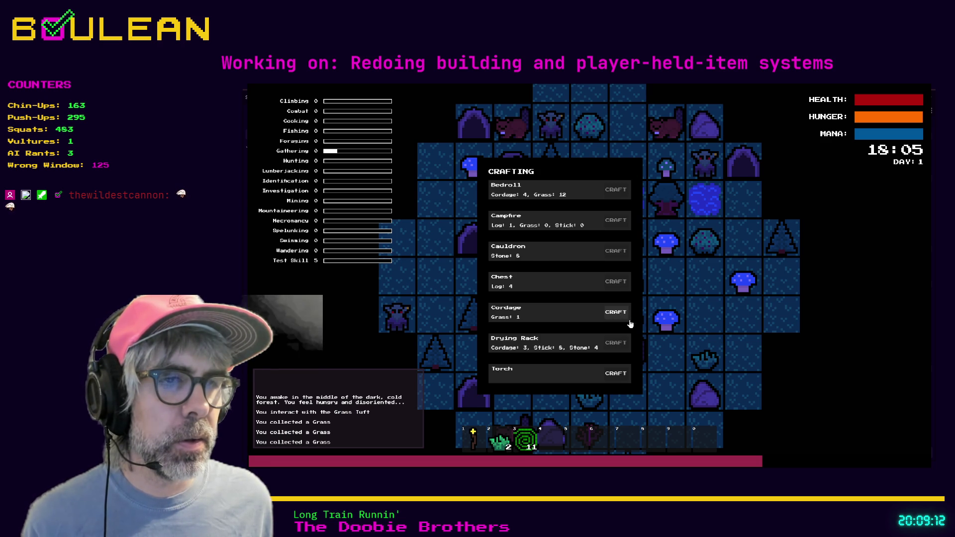
Step: Craft two more Cordage so the hotbar stack reads 13, then close the crafting menu
key(Escape)
key(c)
click(616, 314)
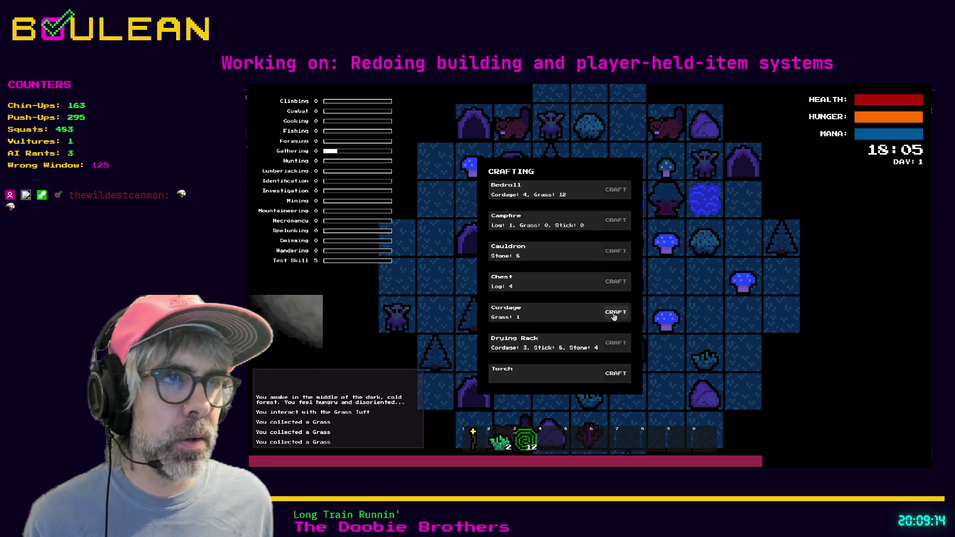
click(616, 323)
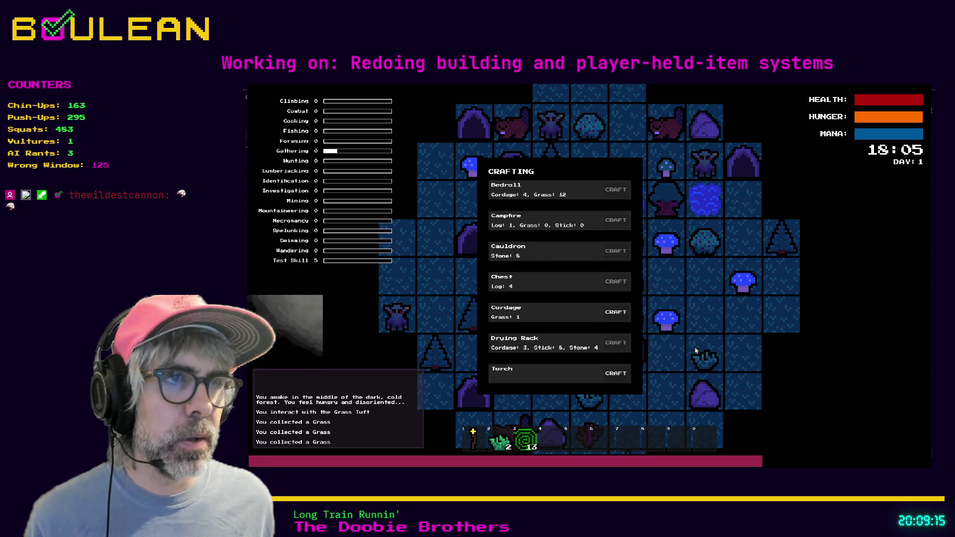
key(Escape)
key(c)
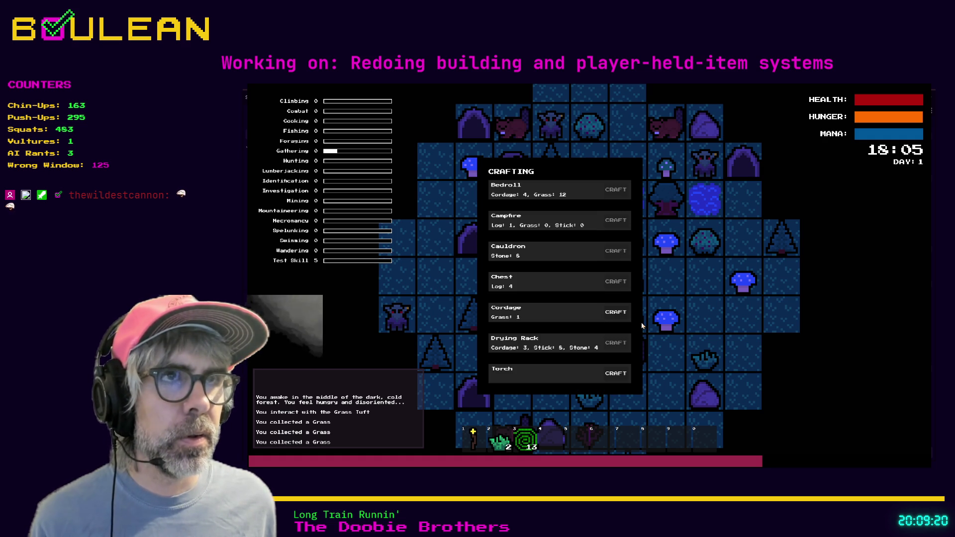
key(Escape)
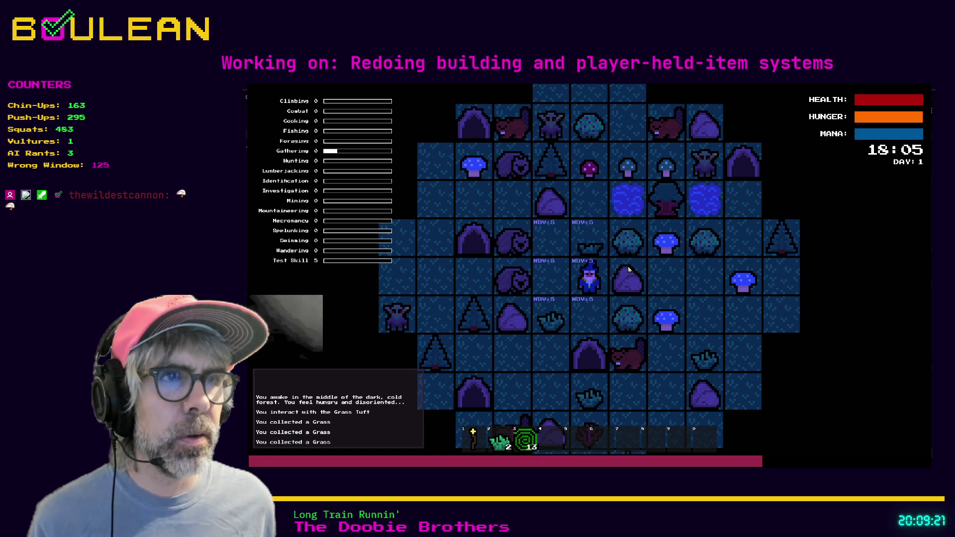
Step: Chop the trees near the wizard and collect the dropped log
key(Up)
key(Up)
key(Up)
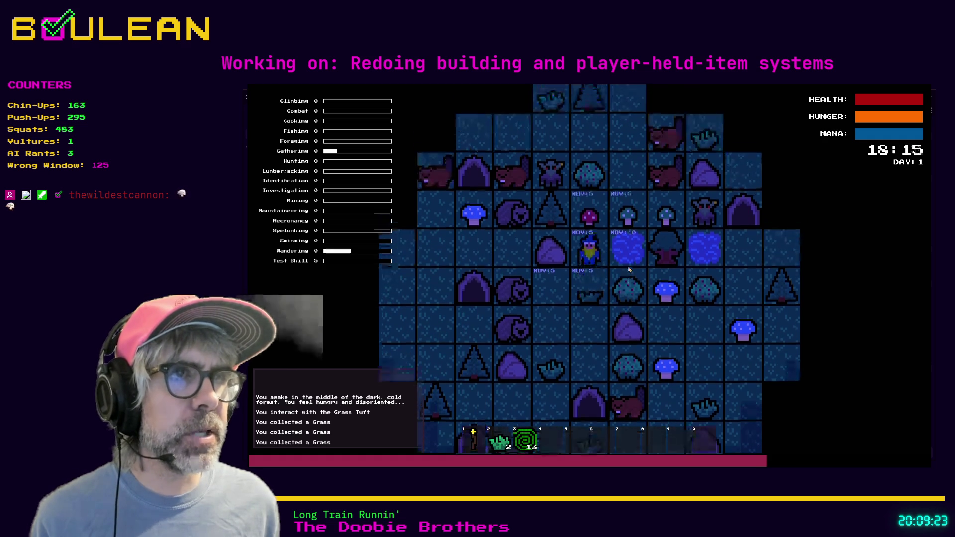
key(Left)
key(Left)
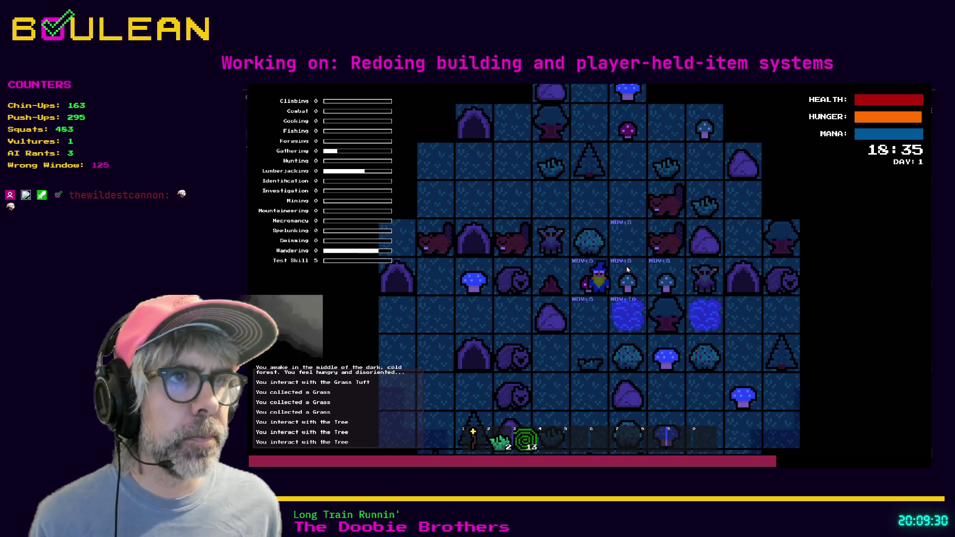
key(Up)
key(Up)
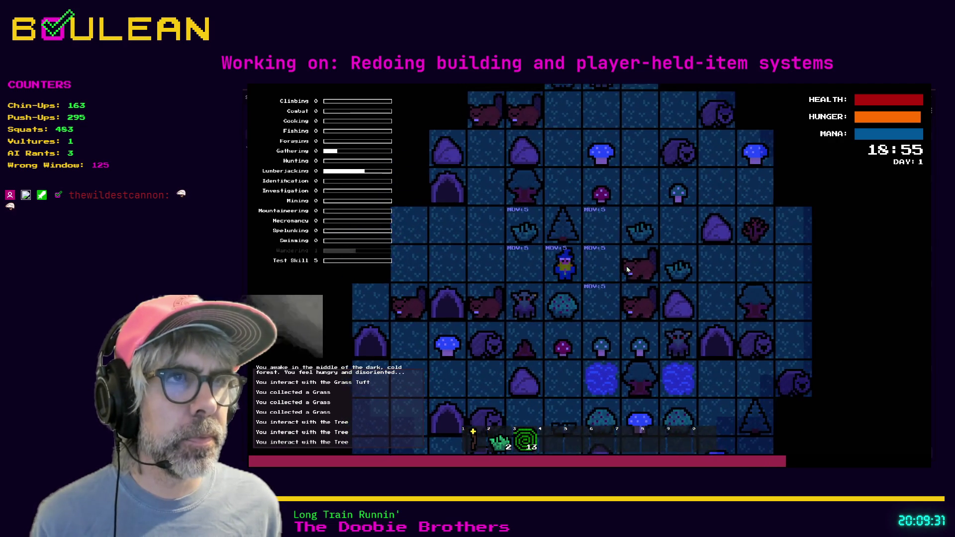
key(Up)
key(Up)
key(Up)
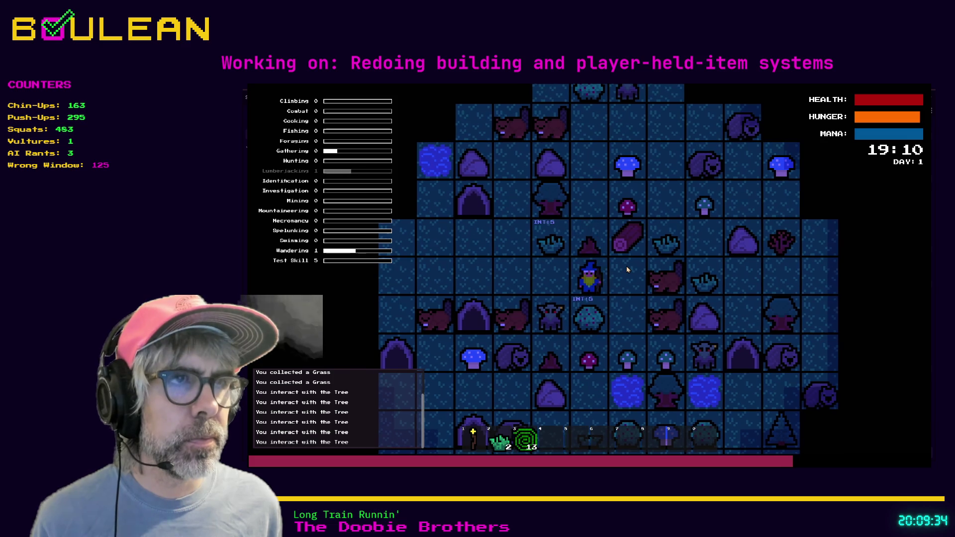
key(Up+Right)
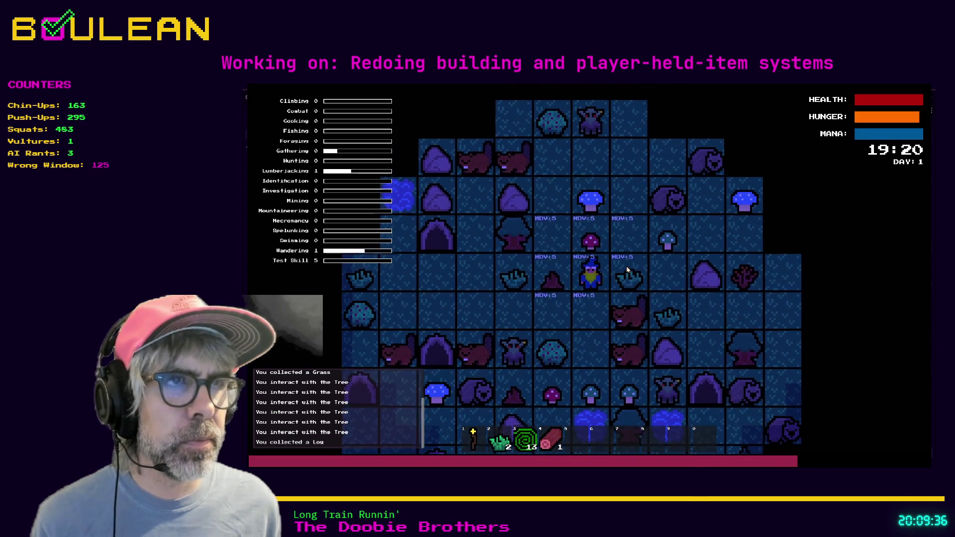
key(Down)
Step: Craft a Campfire and place it left of the wizard
key(c)
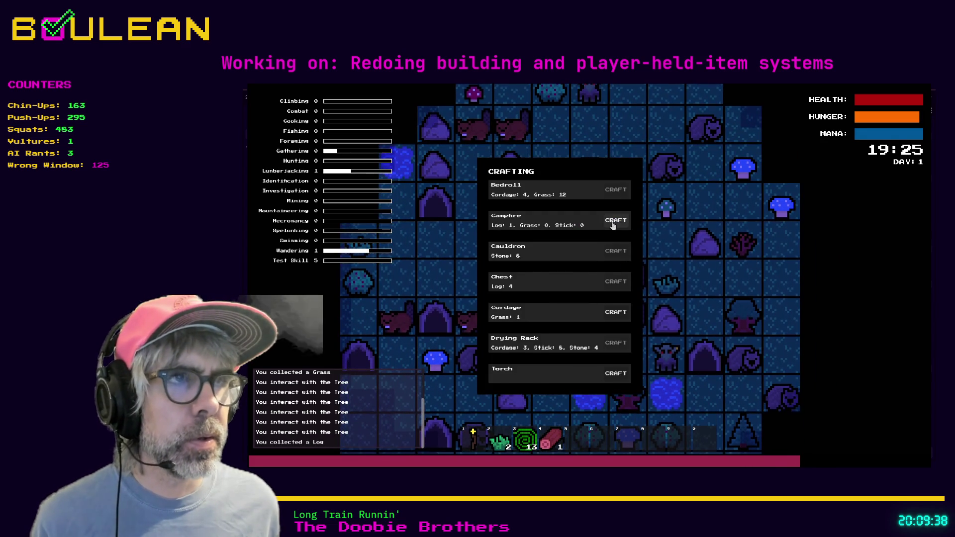
click(613, 221)
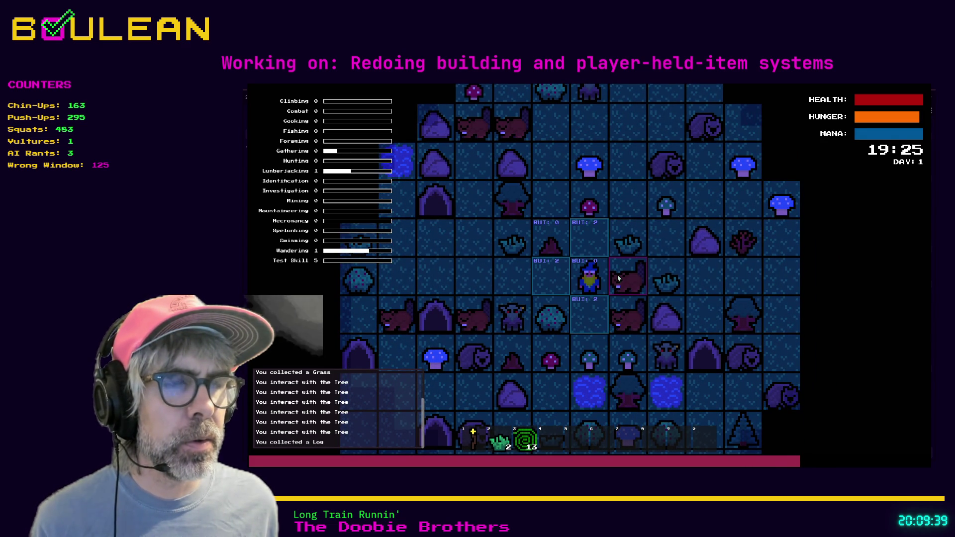
key(Left)
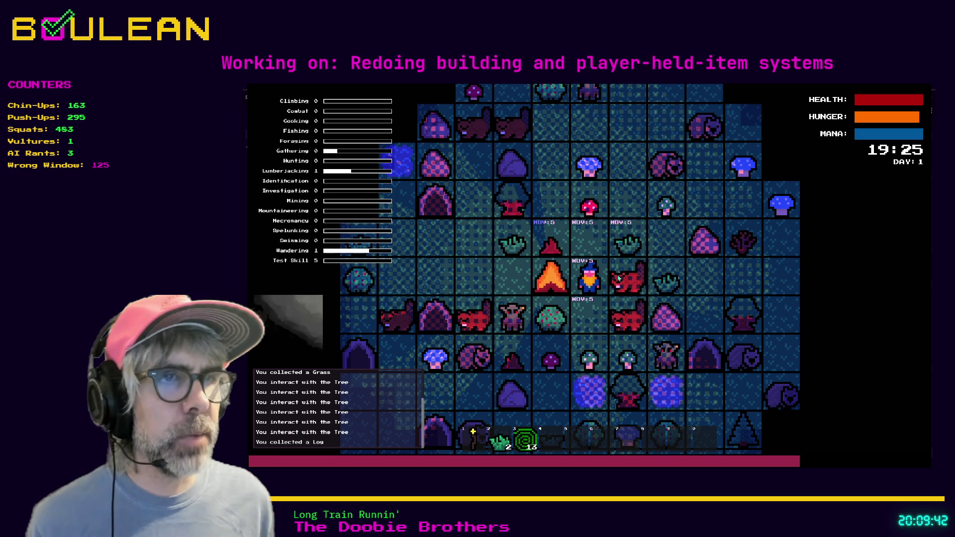
Step: Gather grass from the tuft, check the crafting menu, then stop the game and return to the script
key(Up)
key(Up)
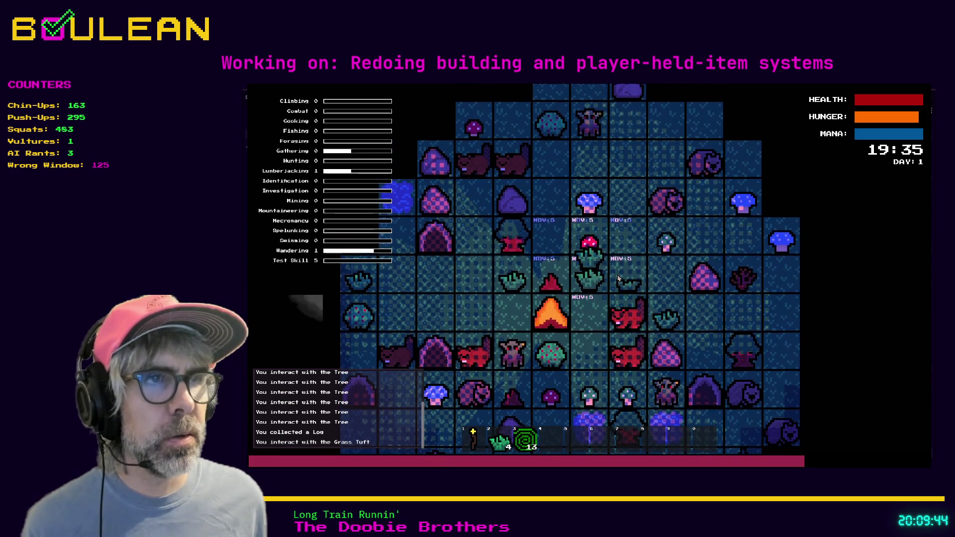
key(Up)
key(Up)
key(Up)
key(c)
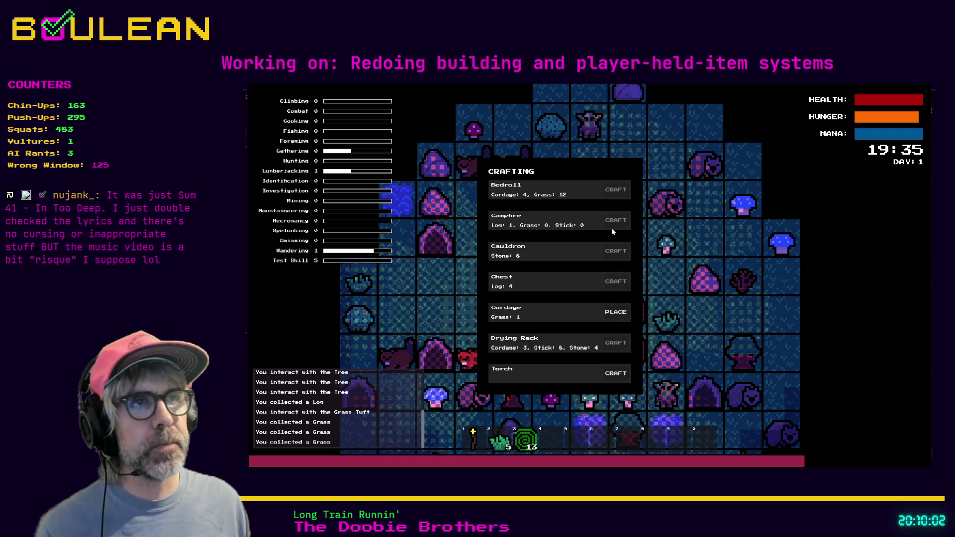
key(F8)
click(597, 336)
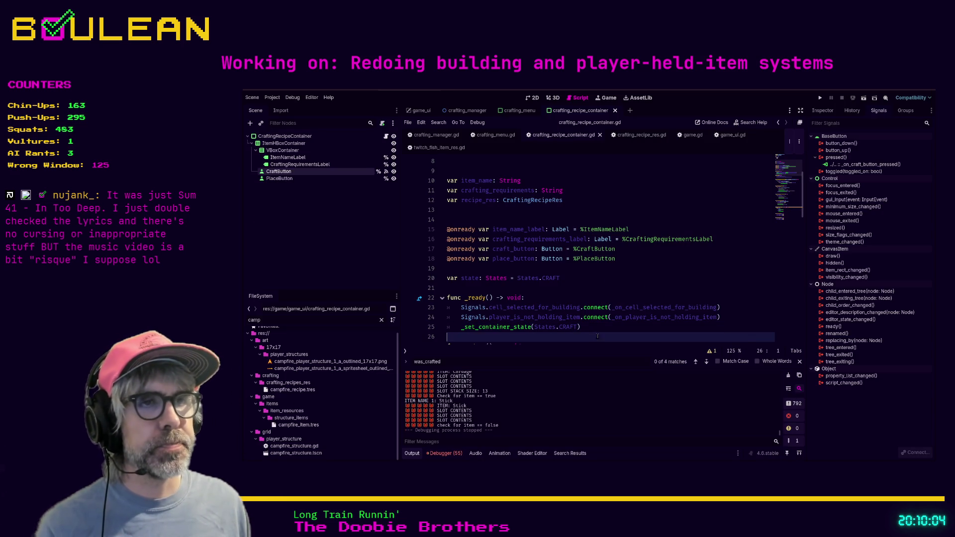
Step: Test-run the game, stop it, and scroll down to _set_container_state
click(590, 327)
key(F5)
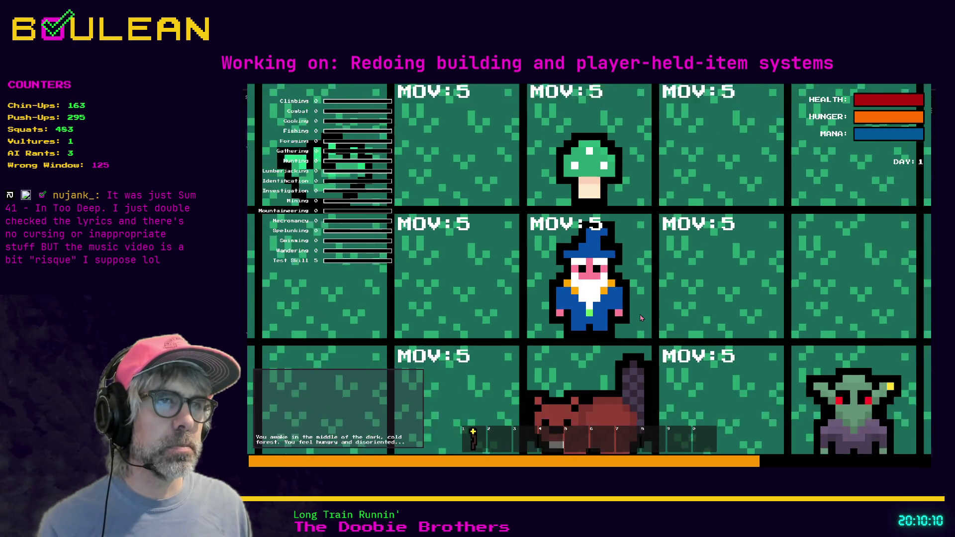
key(F8)
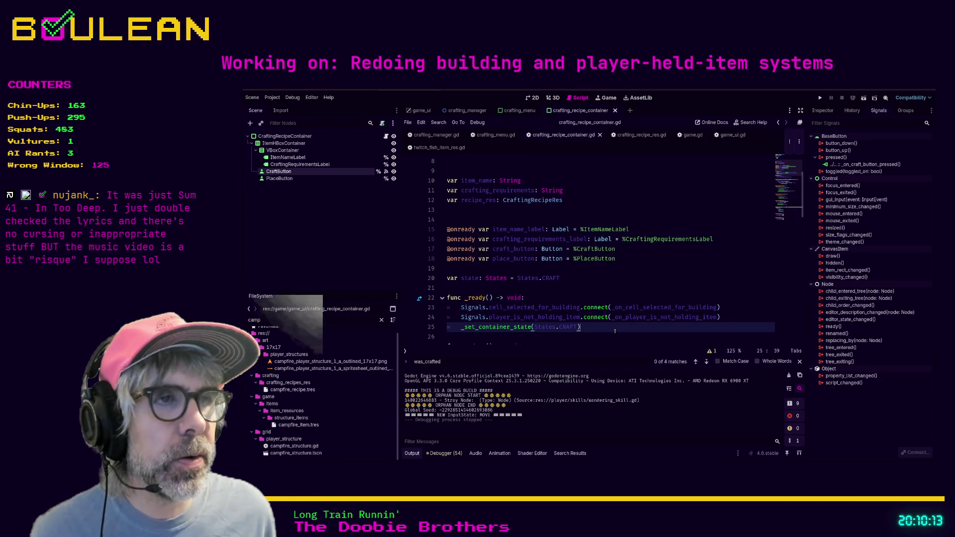
scroll(615, 330, down, 2)
scroll(615, 330, down, 2)
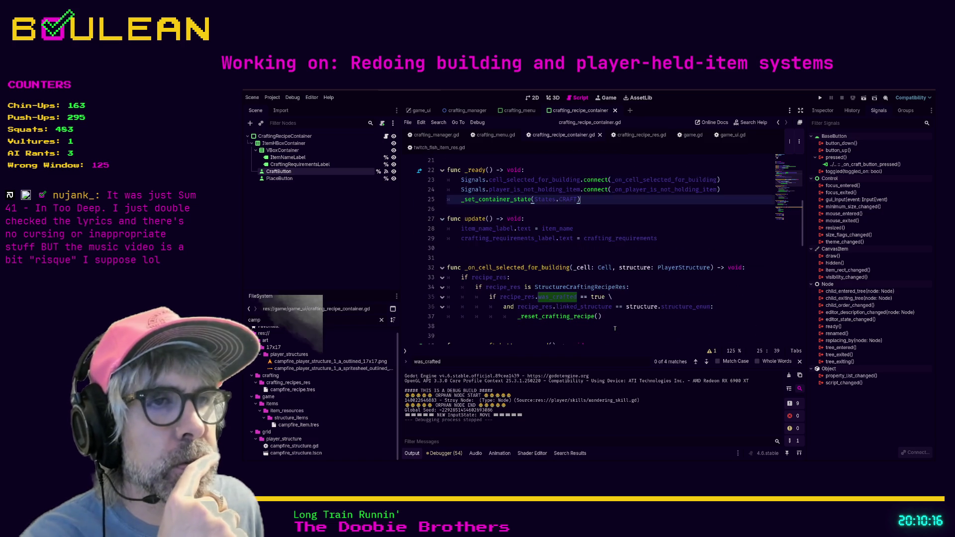
scroll(622, 309, down, 3)
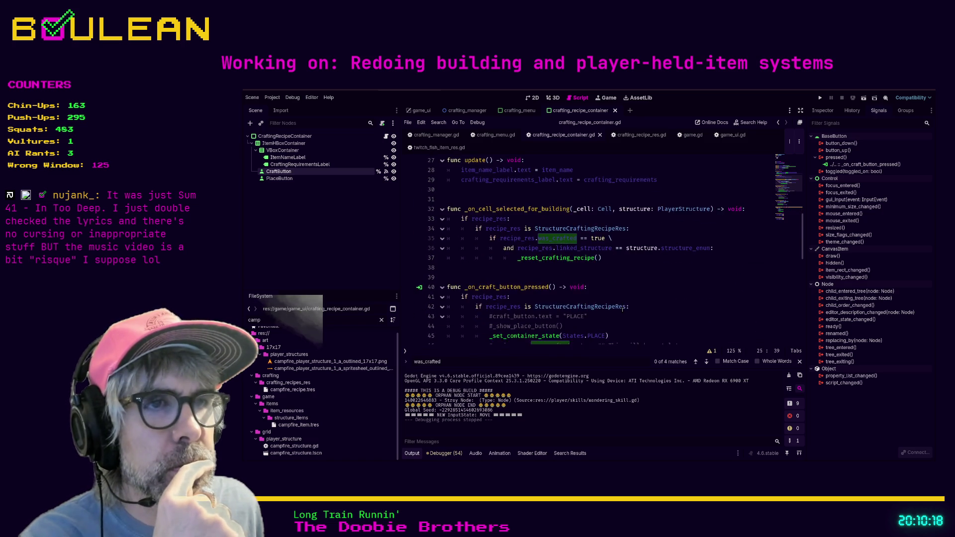
scroll(622, 309, down, 1)
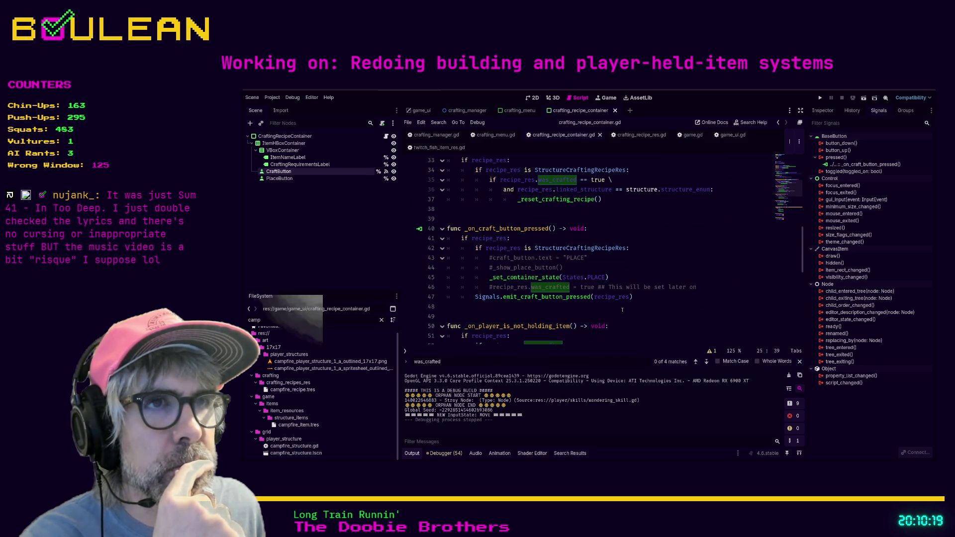
scroll(623, 309, down, 5)
scroll(623, 309, down, 4)
Step: Add 'if recipe_res is StructureCraftingRecipeRes:' as line 67 in _set_container_state
click(648, 221)
key(Return)
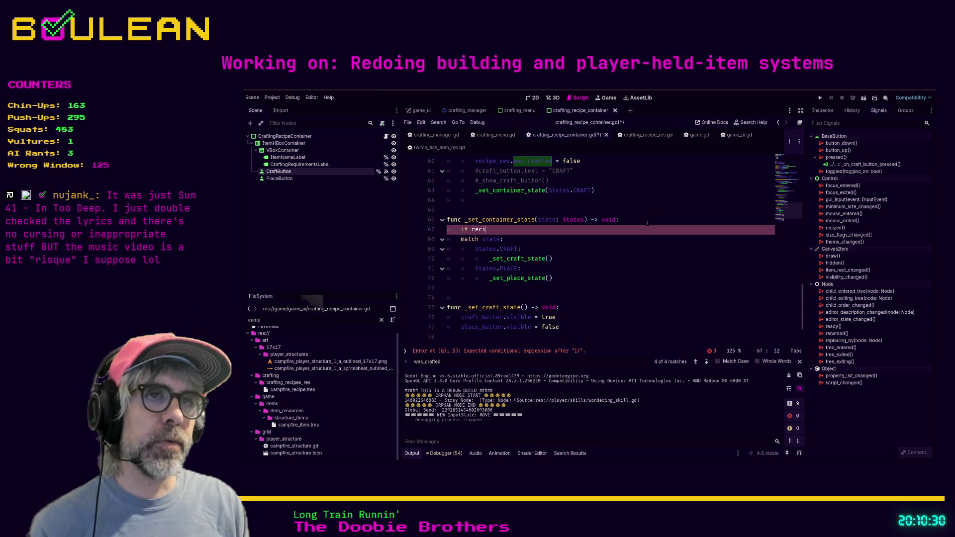
text(pe_res i)
key(Return)
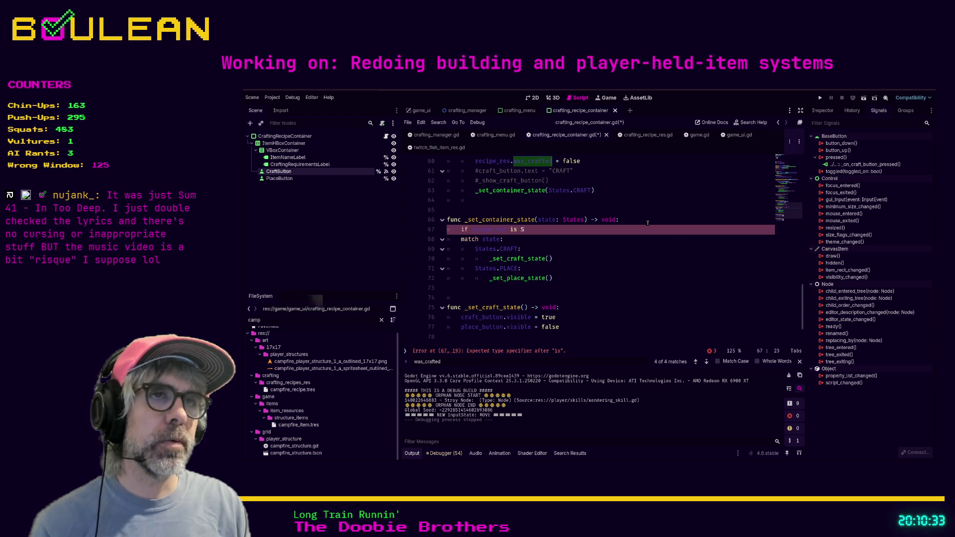
text(tru)
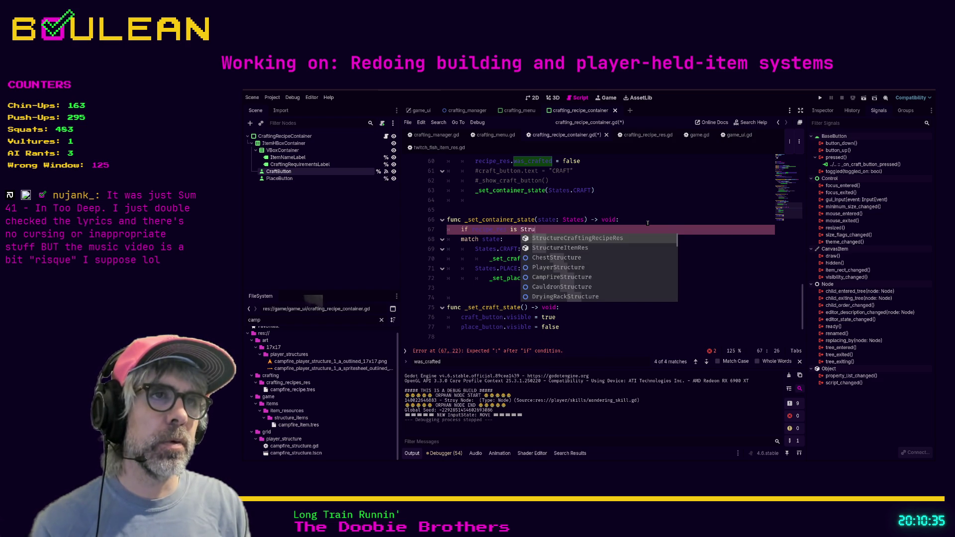
key(Return)
text(:)
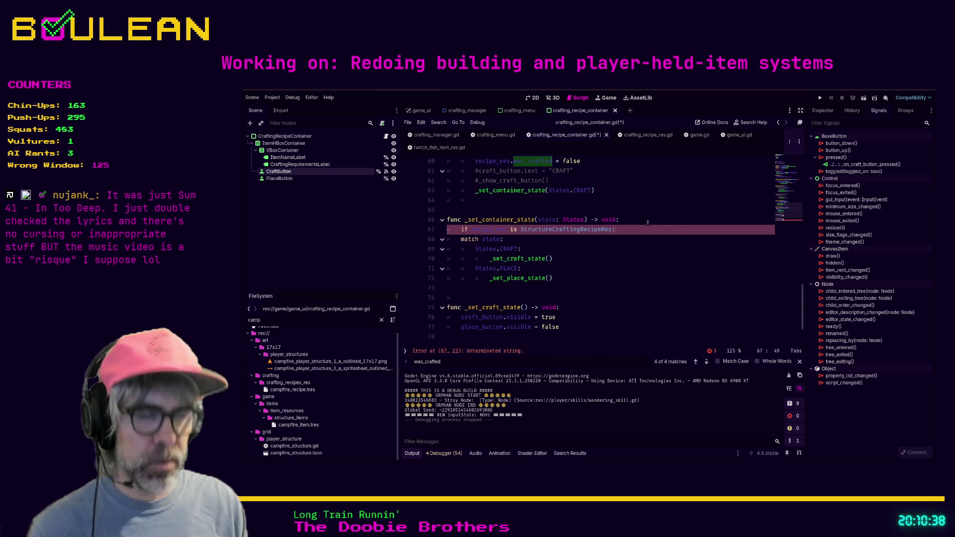
Step: Indent the match block on lines 68–72 under the new if, then save and run
drag(572, 278, 610, 241)
key(Tab)
click(607, 249)
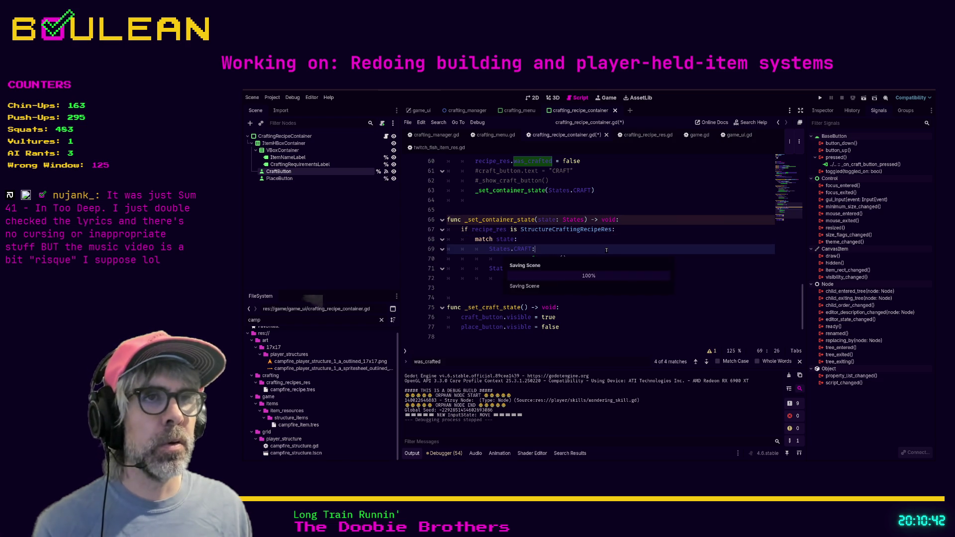
key(F5)
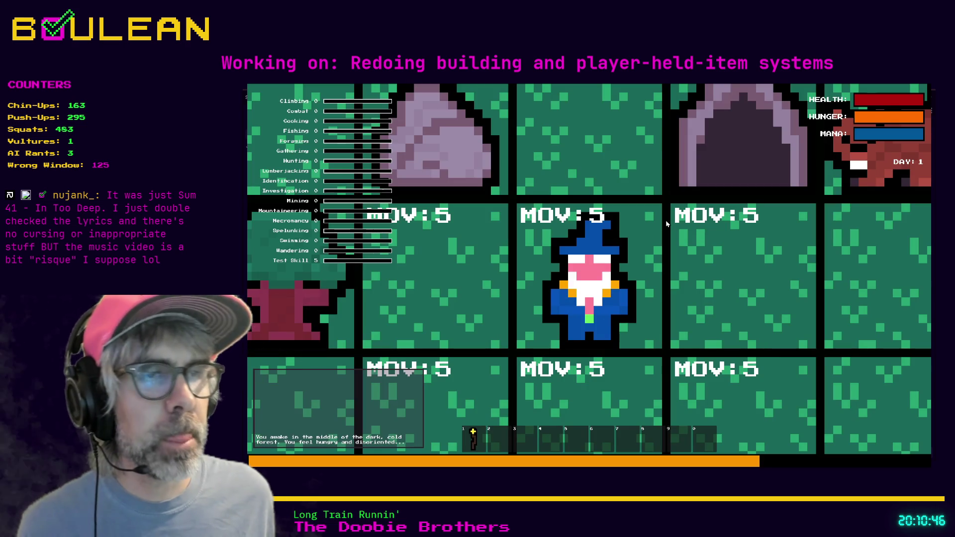
Step: Check the in-game crafting menu's place options for cordage, bedroll and torch, then stop the game
scroll(667, 224, down, 1)
scroll(667, 224, down, 3)
key(c)
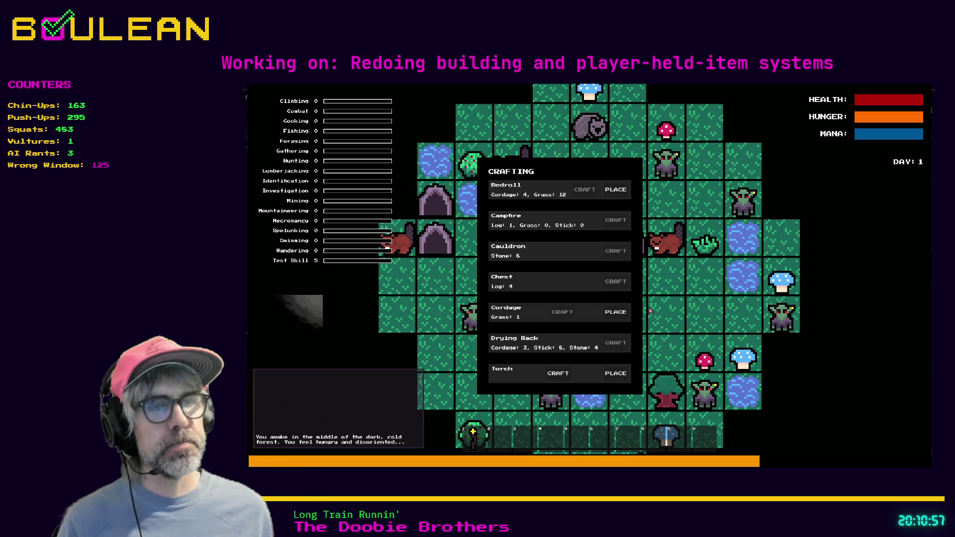
key(Escape)
key(alt+Tab)
key(F8)
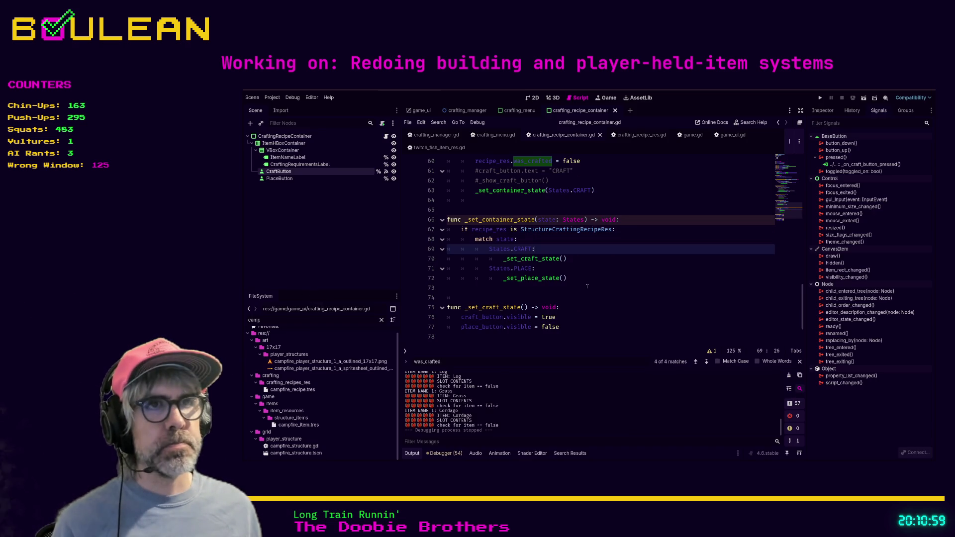
scroll(584, 286, down, 1)
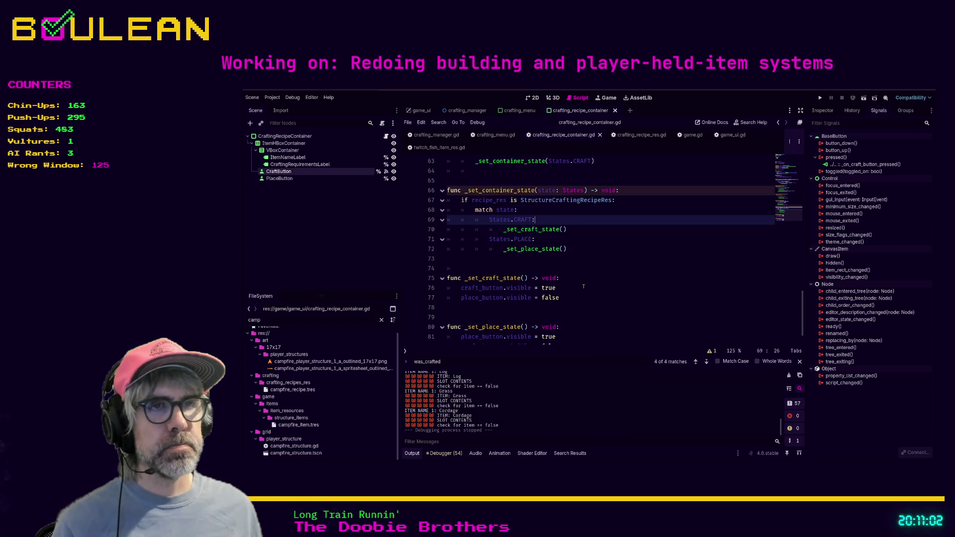
scroll(584, 287, up, 1)
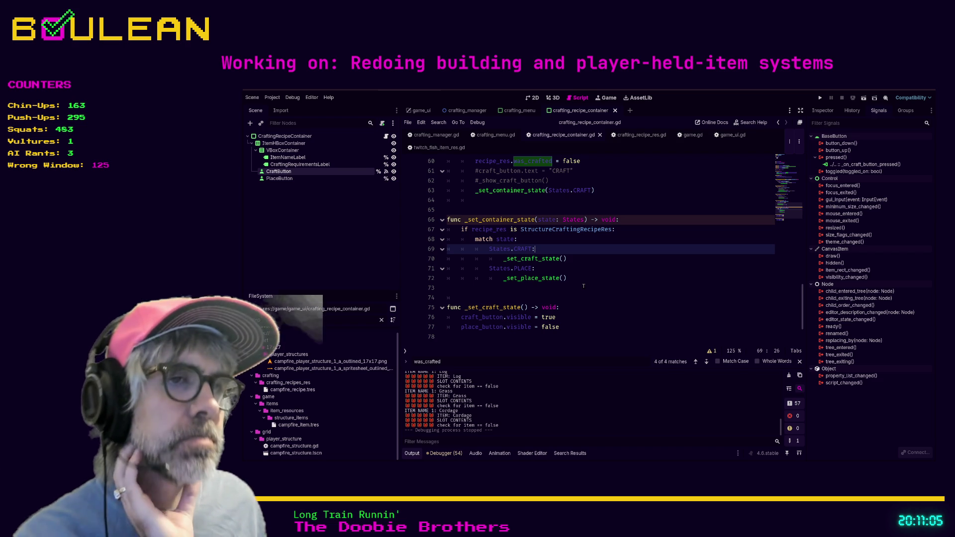
scroll(583, 286, down, 1)
scroll(572, 276, down, 1)
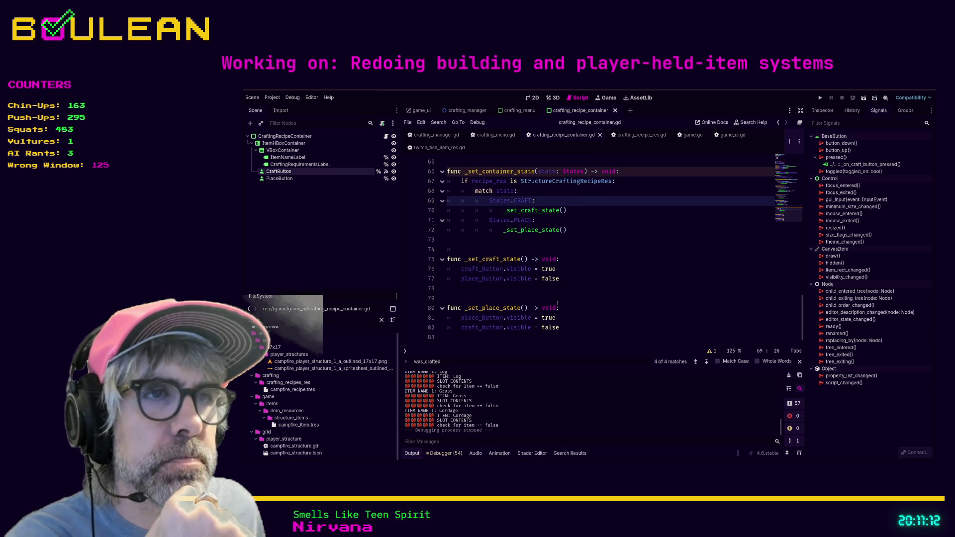
scroll(578, 302, up, 1)
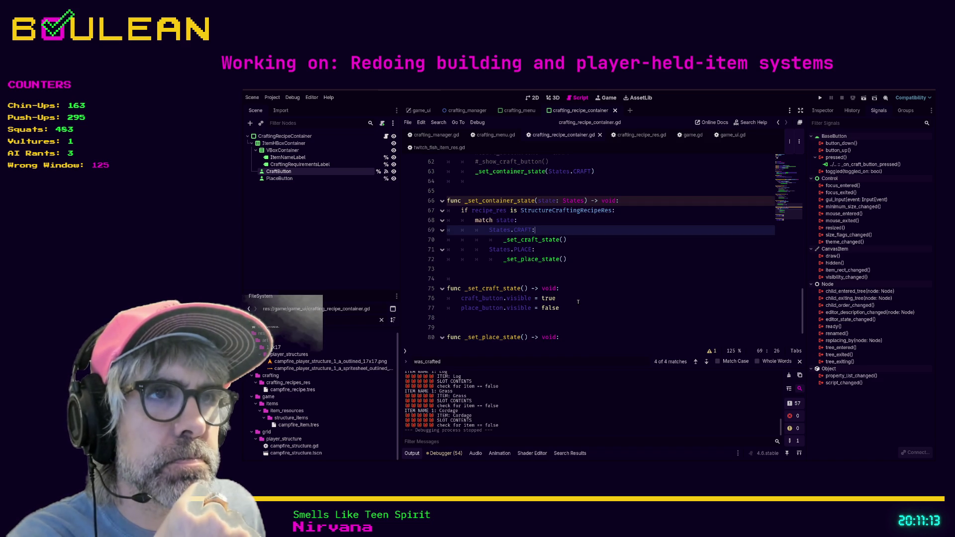
scroll(584, 291, down, 1)
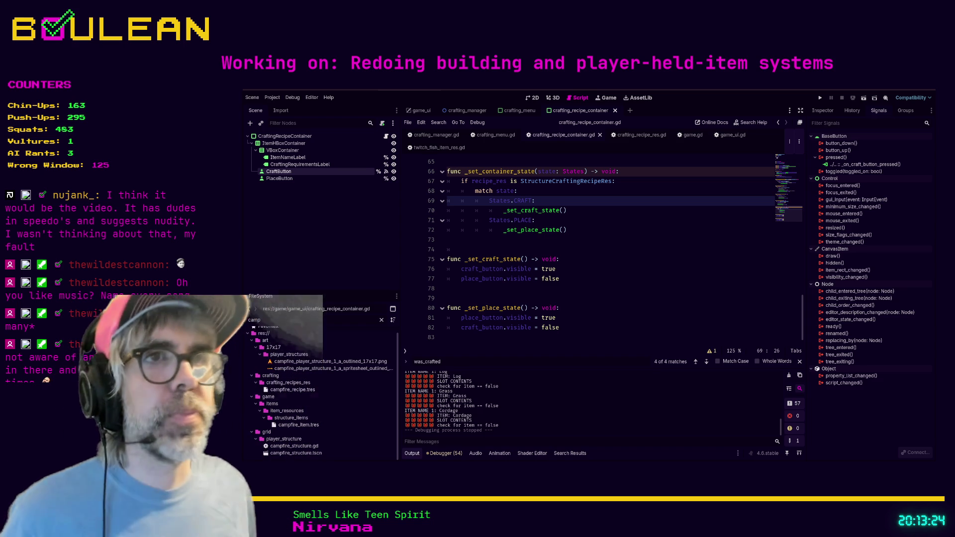
Step: Try, then undo, a new line after the _set_place_state() call near line 73
click(501, 239)
scroll(500, 286, up, 1)
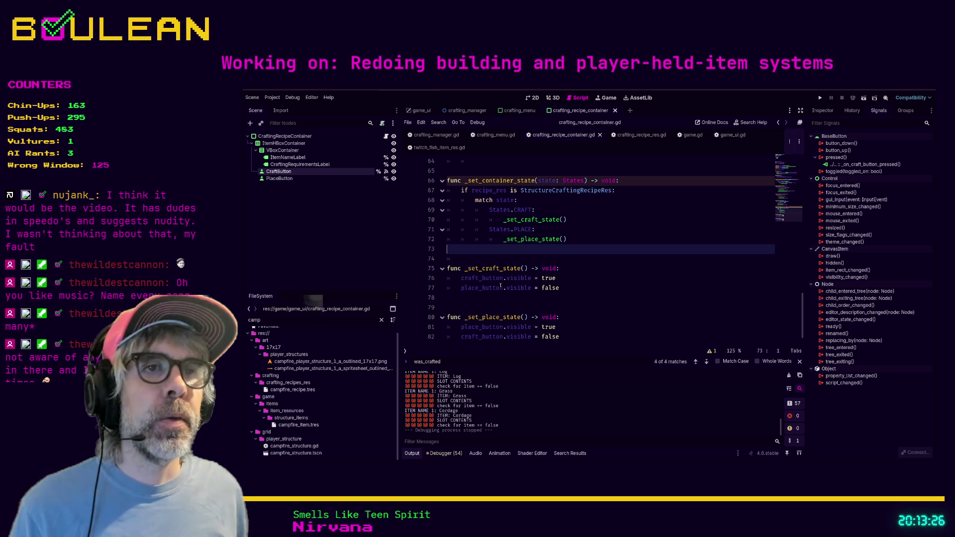
key(Down)
key(Up)
key(Down)
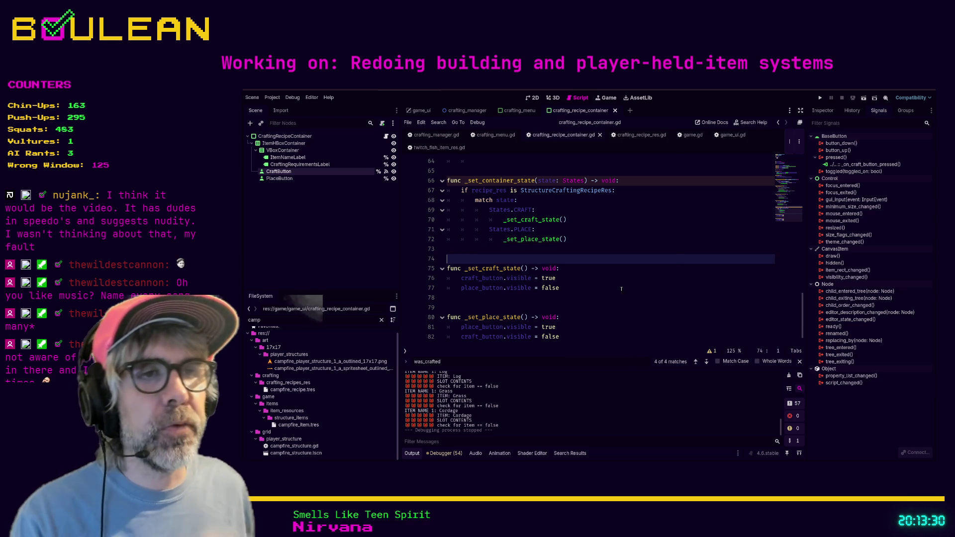
scroll(632, 286, down, 1)
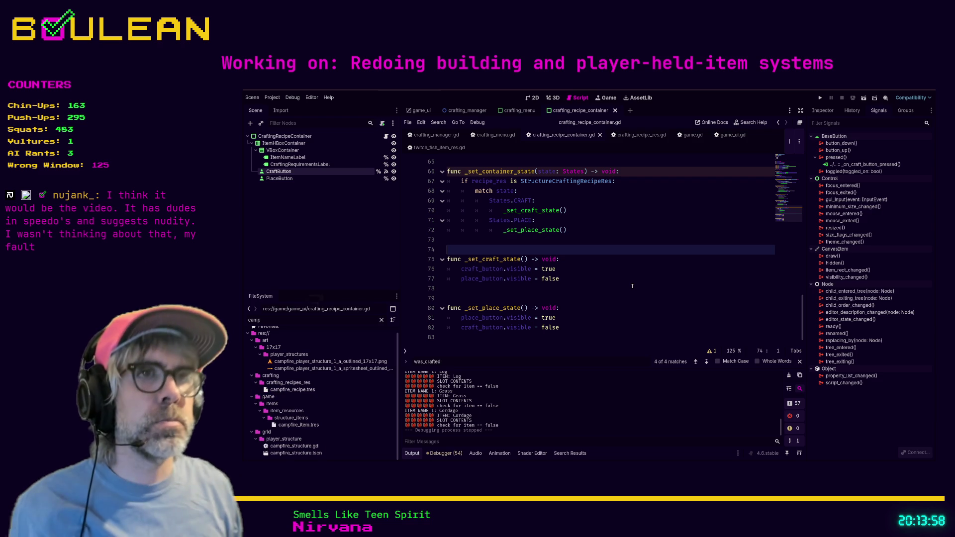
scroll(617, 243, up, 1)
click(616, 242)
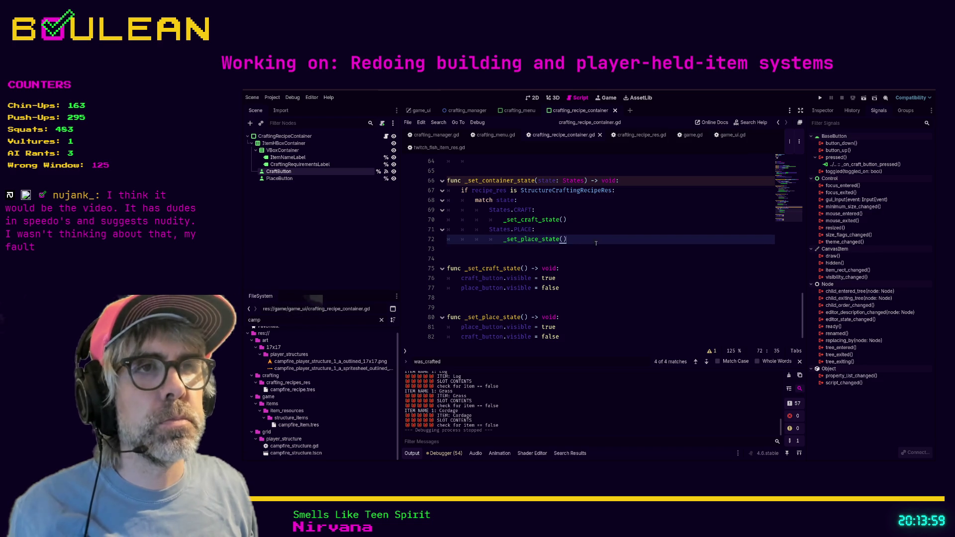
key(Return)
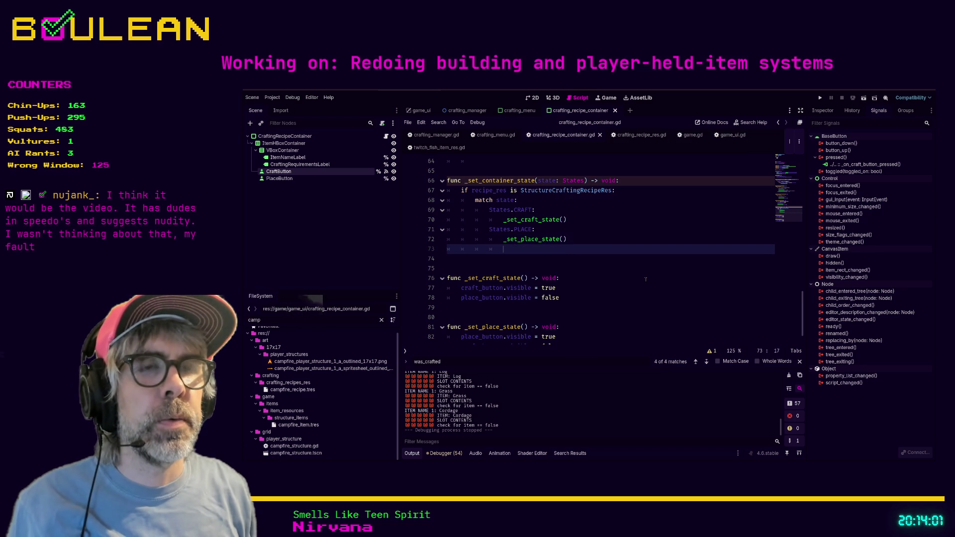
key(BackSpace)
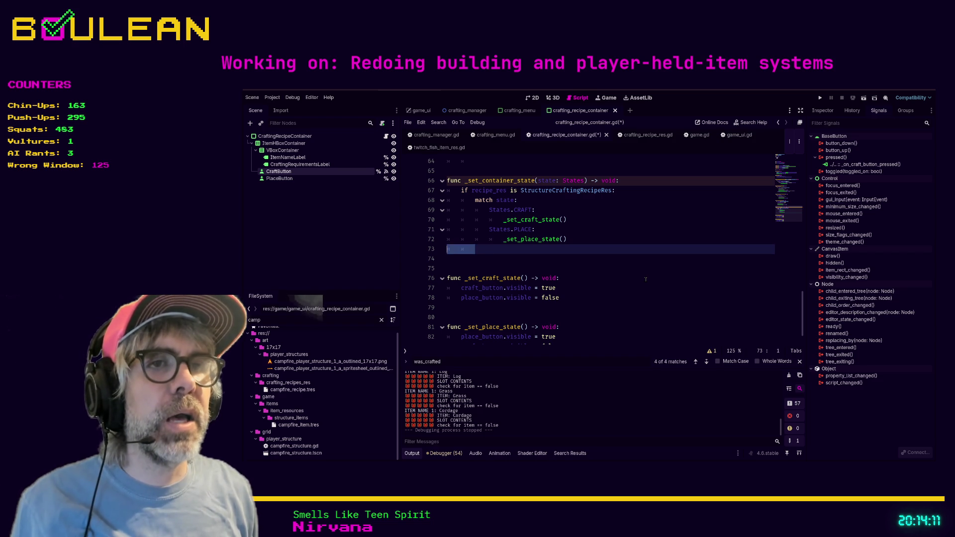
key(BackSpace)
key(BackSpace)
key(BackSpace)
Step: Add place_button.visible = false as line 26 at the end of _ready() and save
scroll(656, 285, up, 7)
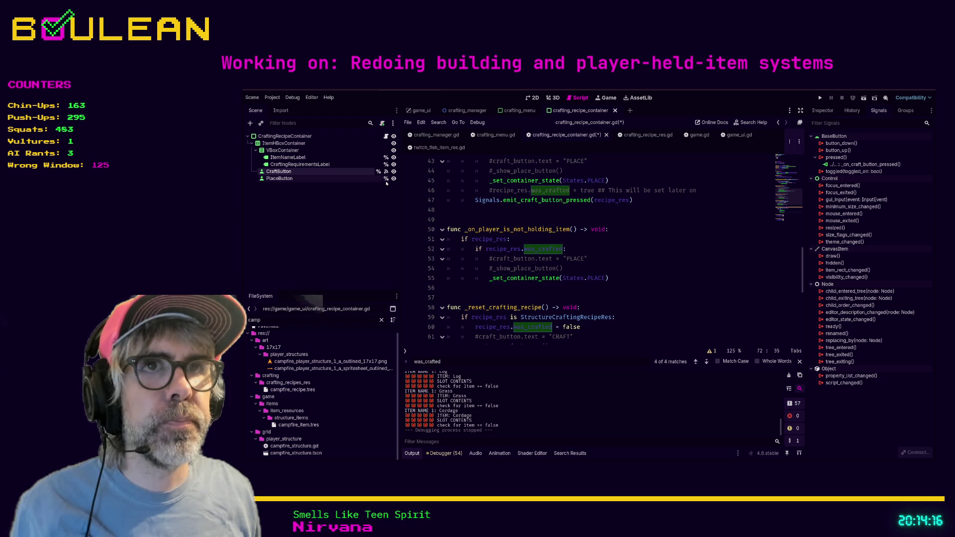
scroll(578, 277, up, 2)
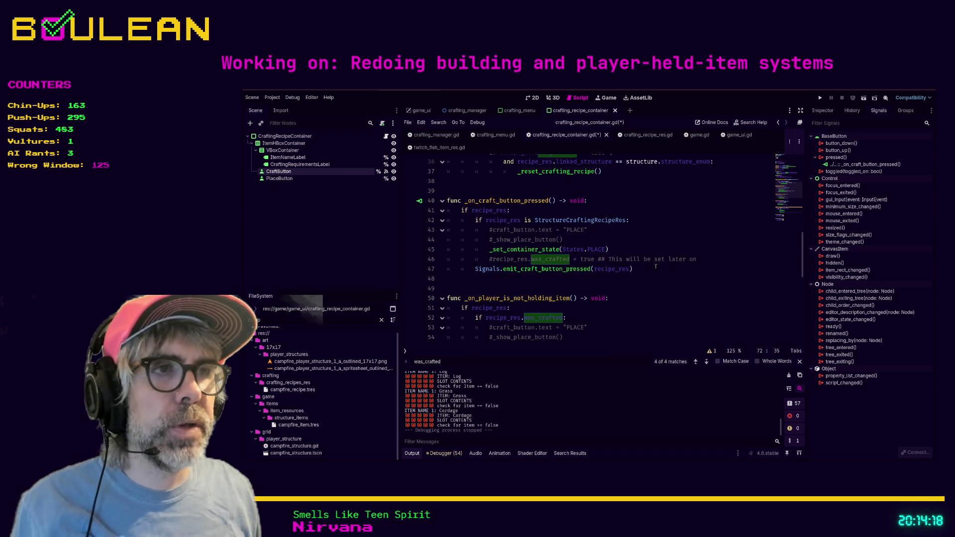
scroll(649, 288, up, 5)
scroll(645, 308, up, 2)
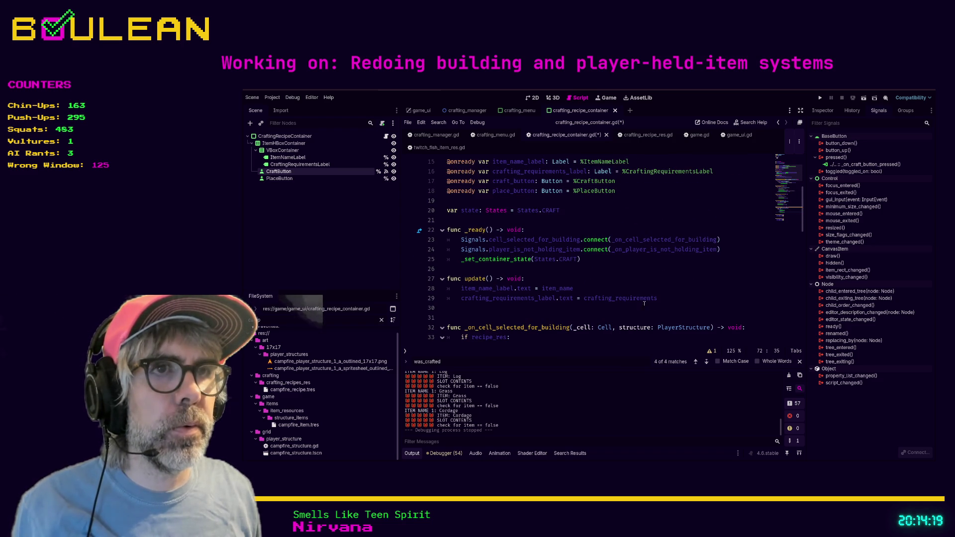
drag(580, 268, 615, 259)
key(Down)
key(Return)
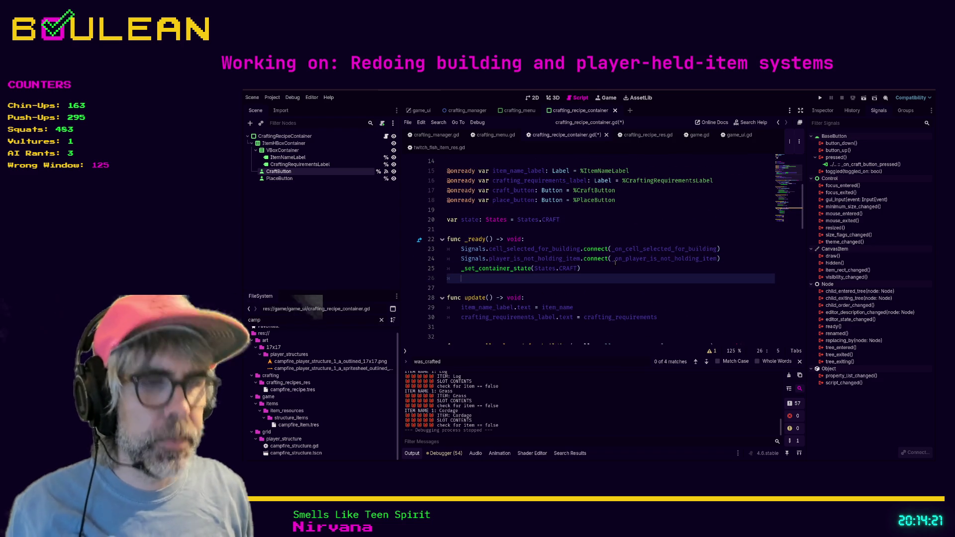
text(on.)
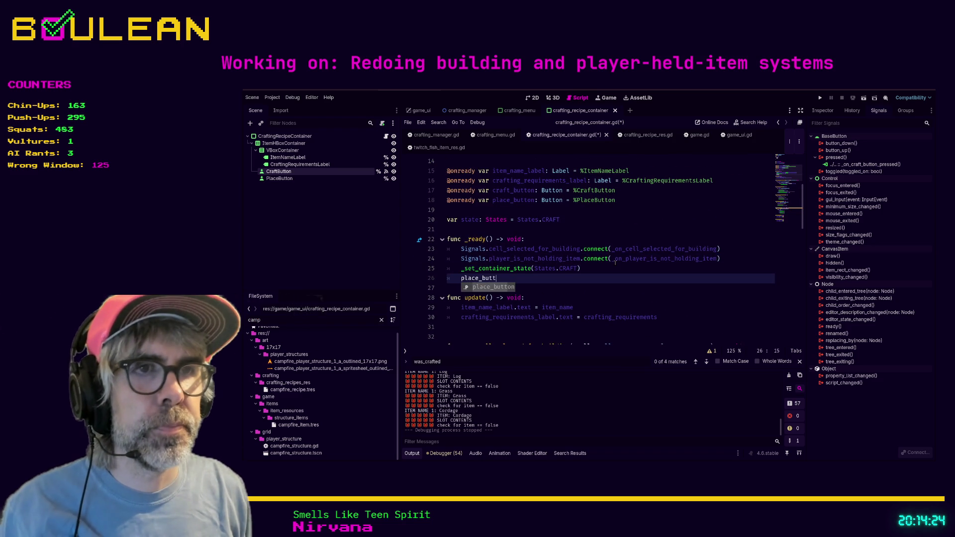
text(vis)
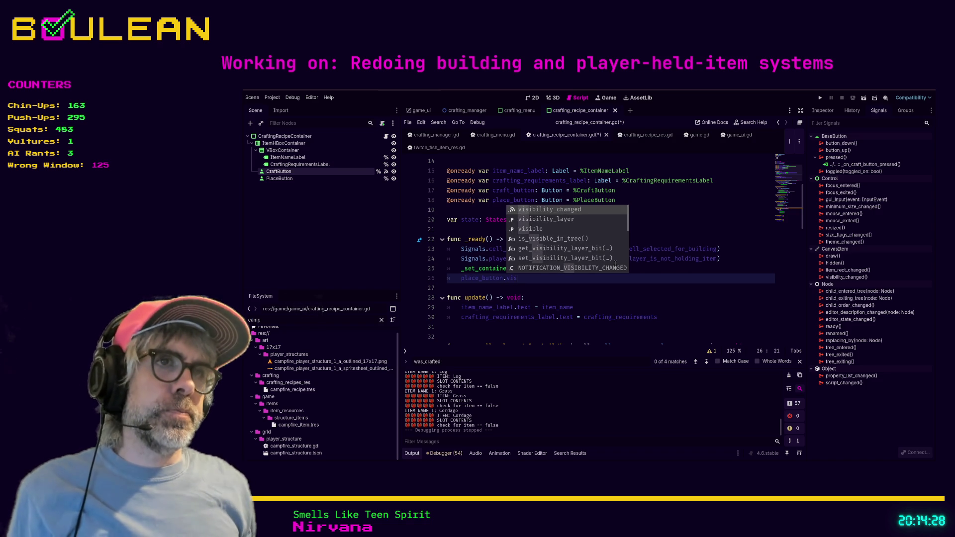
text(ible)
text( = false)
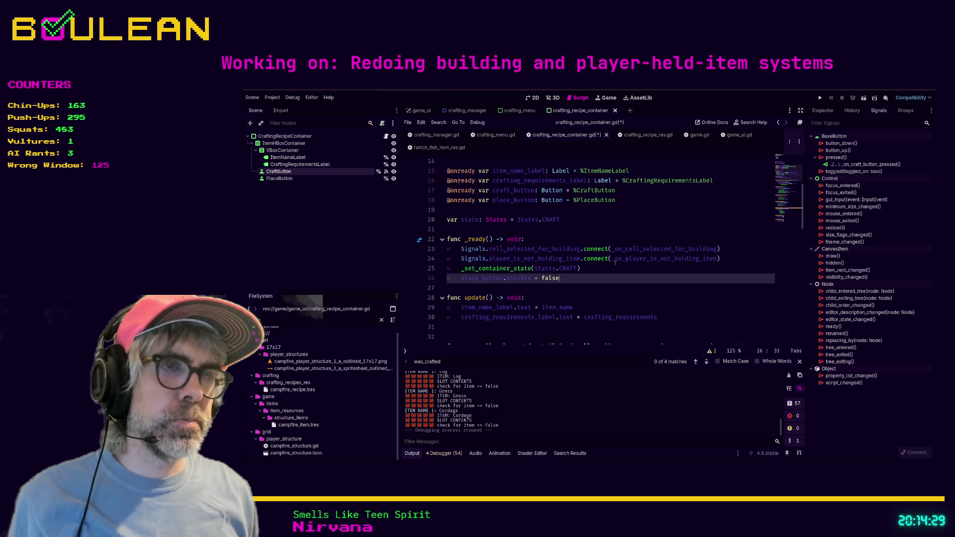
click(636, 273)
key(ctrl+s)
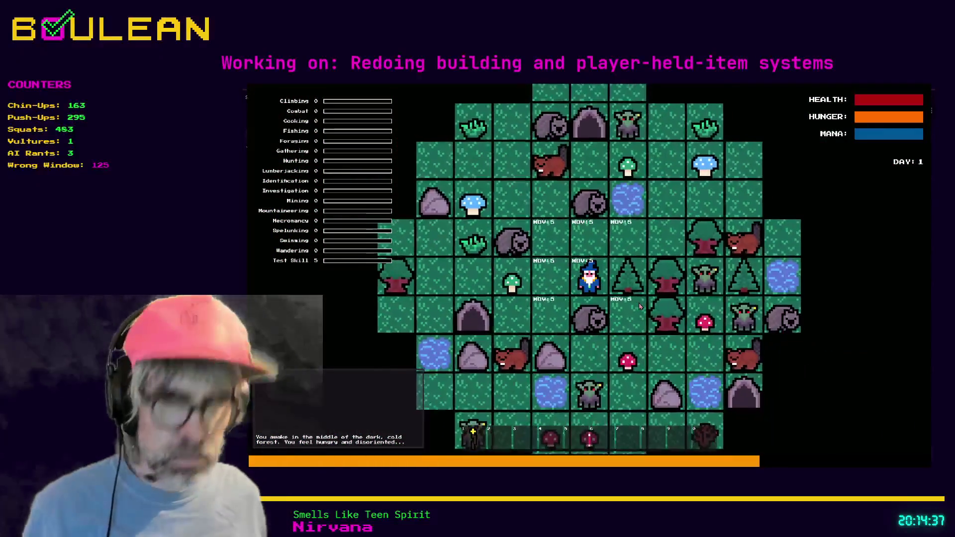
Step: Move the wizard, gather grass, and craft three Cordage
key(c)
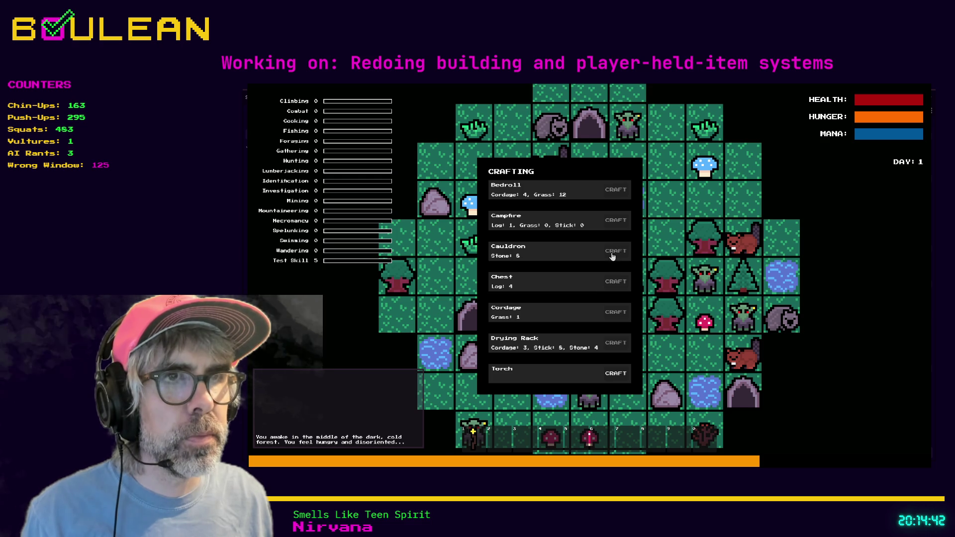
key(c)
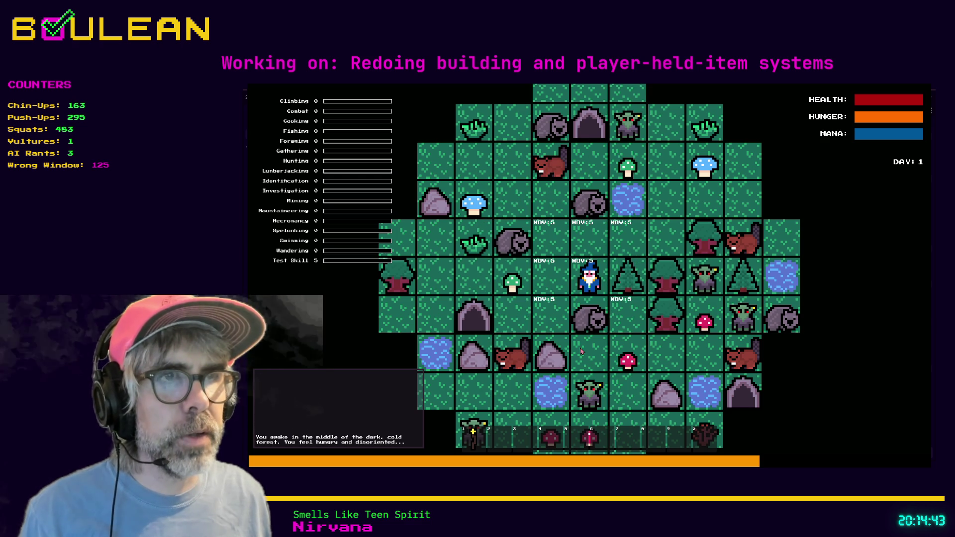
key(Left)
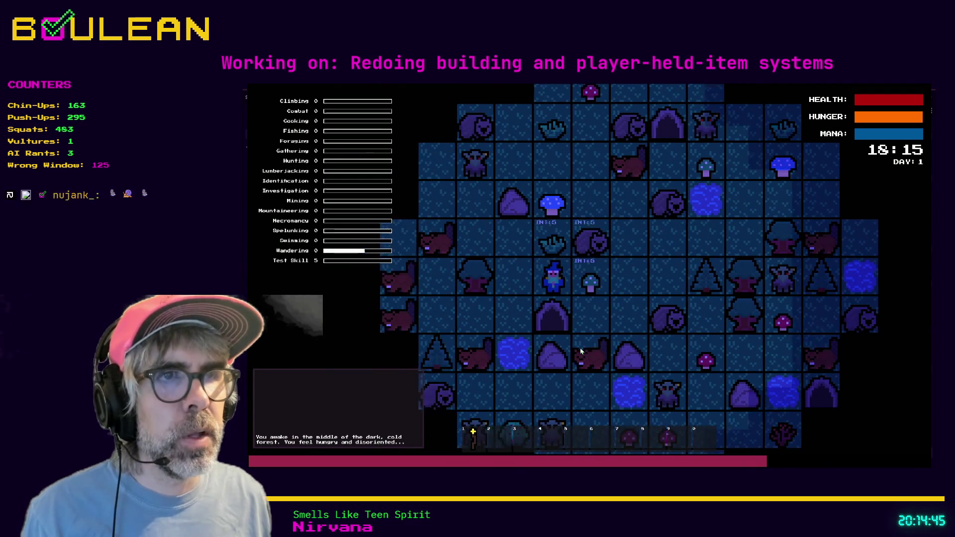
key(Up)
key(Up)
key(Up)
key(c)
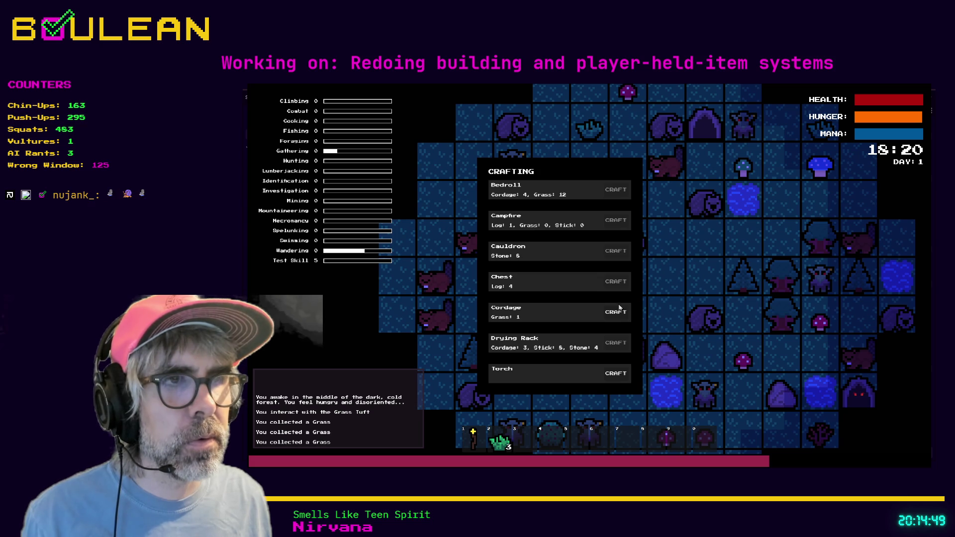
click(614, 314)
click(615, 318)
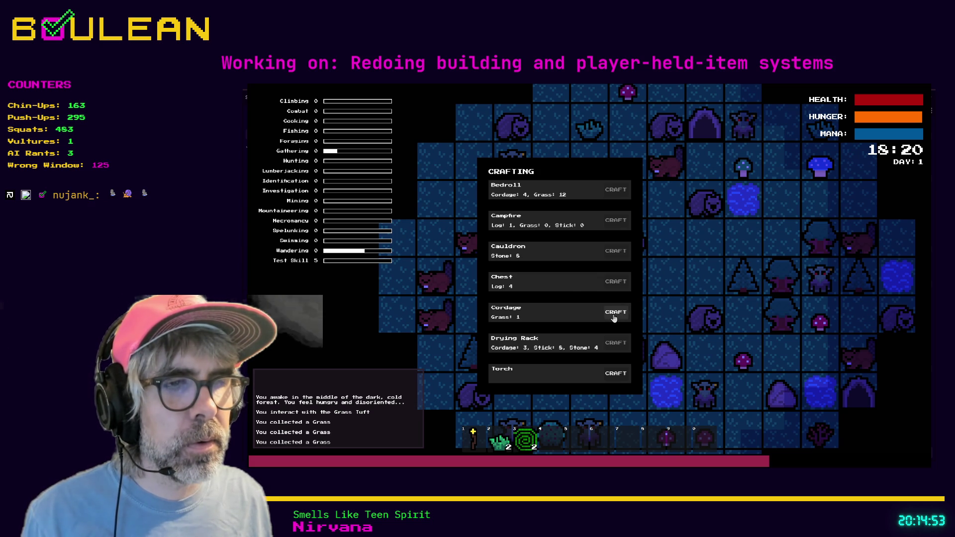
click(614, 314)
key(Escape)
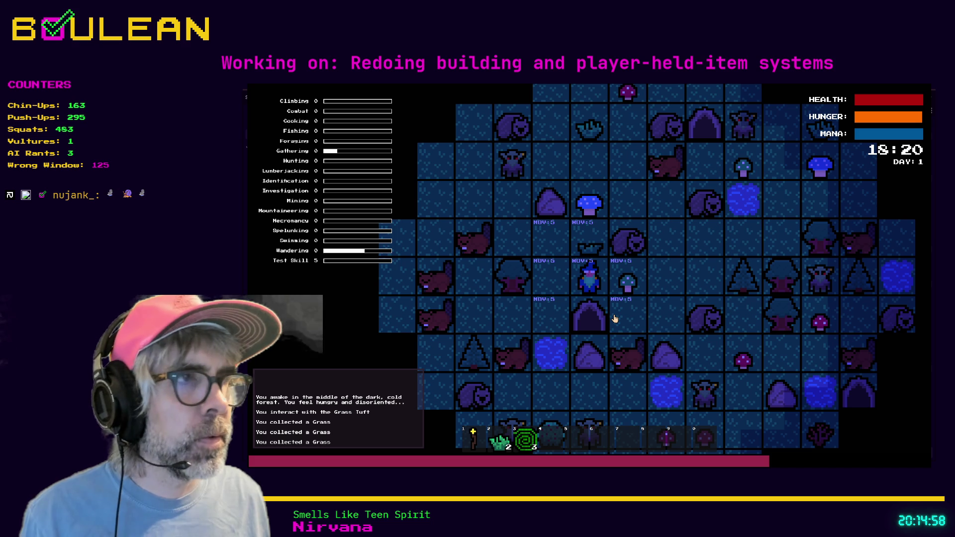
Step: Gather more grass, craft one more Cordage, and place a cordage beside the wizard
key(Up)
key(Up)
key(Up)
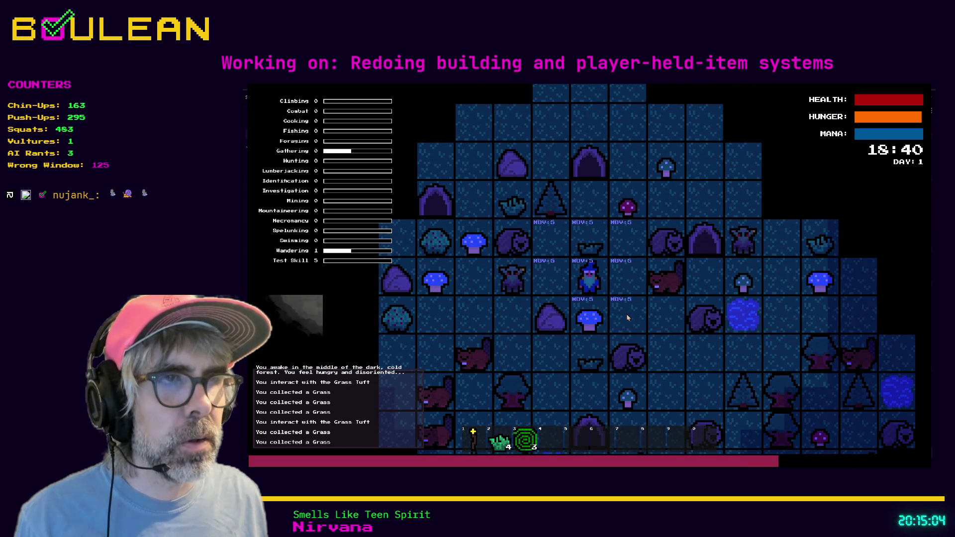
key(c)
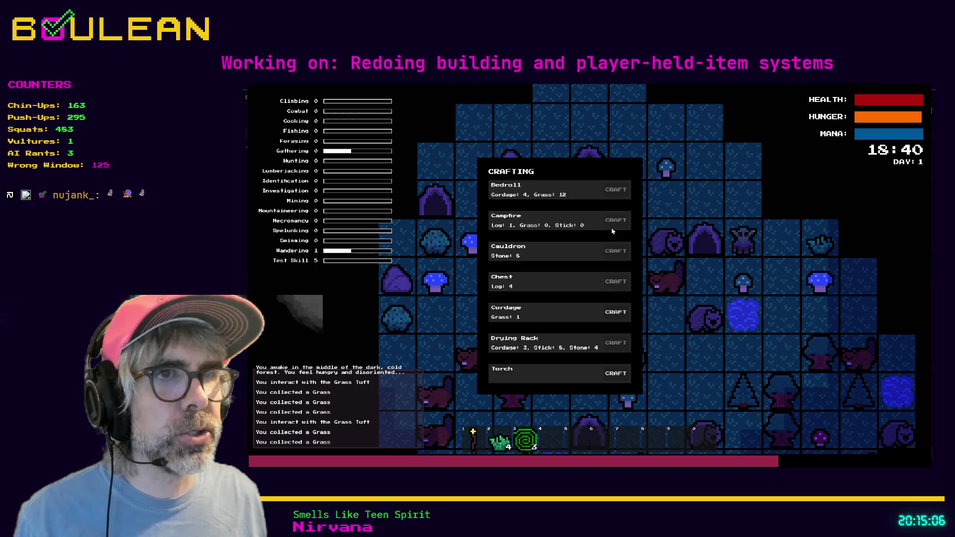
click(613, 319)
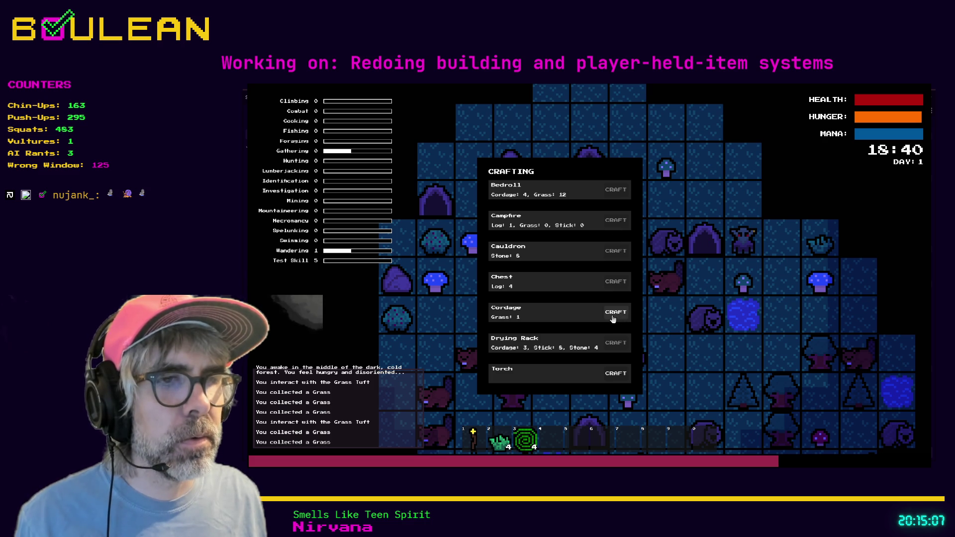
key(c)
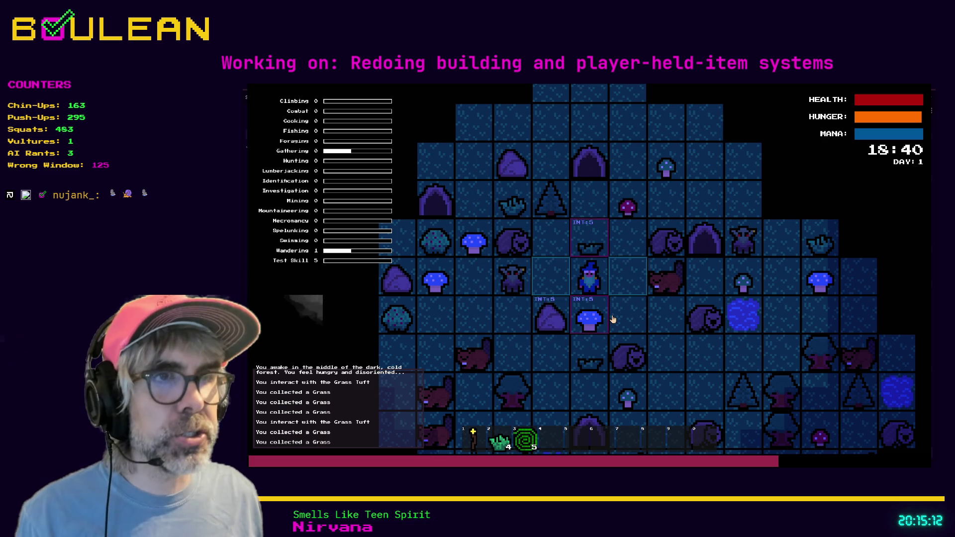
key(Left)
key(d)
key(Right)
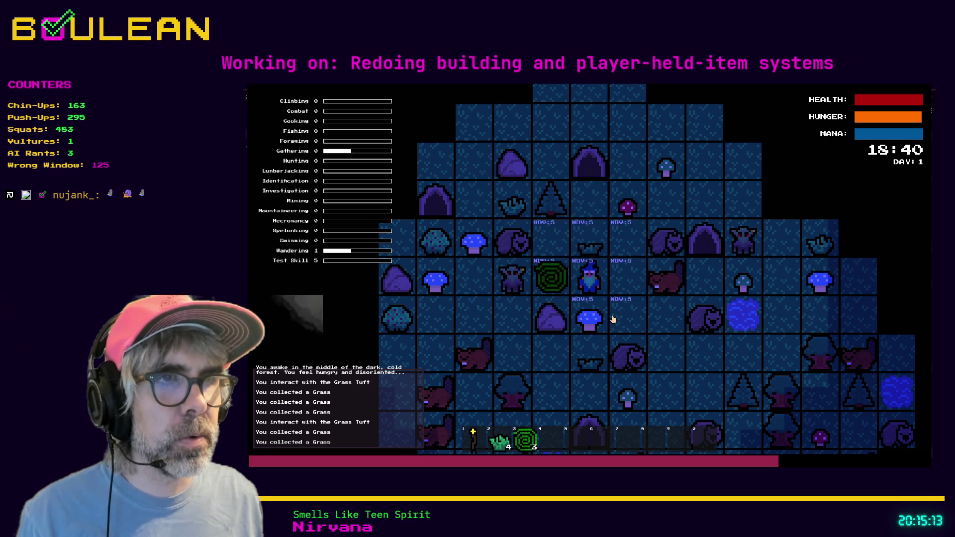
key(Left)
Step: Move right, craft a Cordage and place it on the map, then craft another
key(Right)
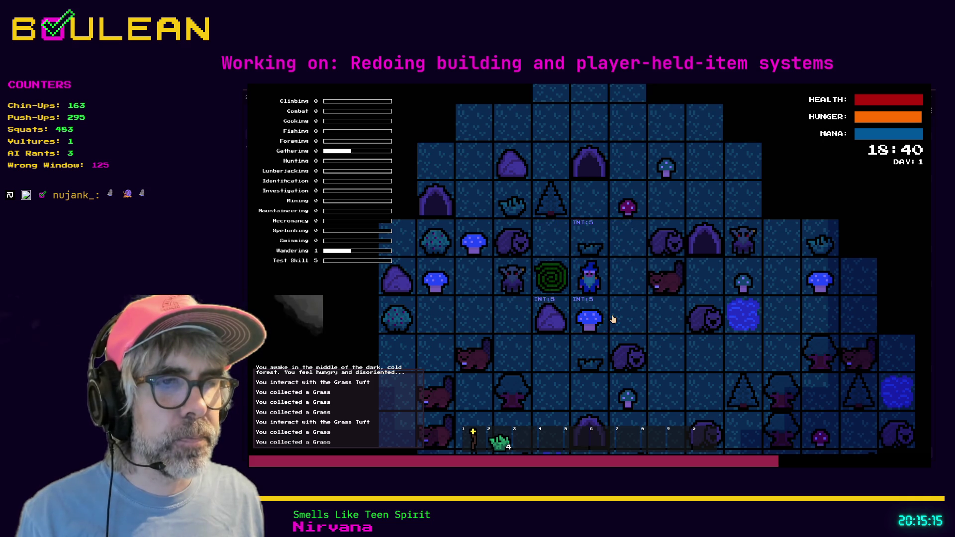
key(d)
key(Right)
key(c)
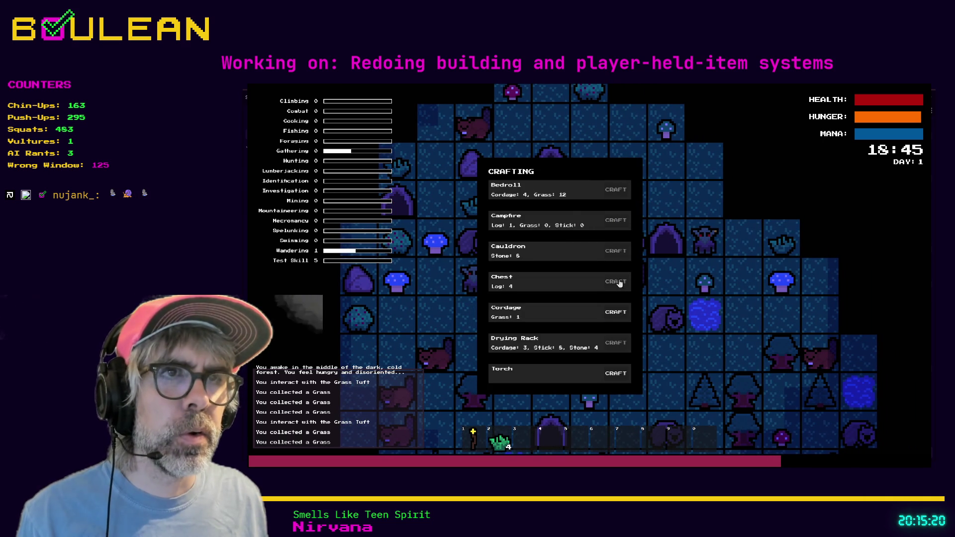
click(616, 312)
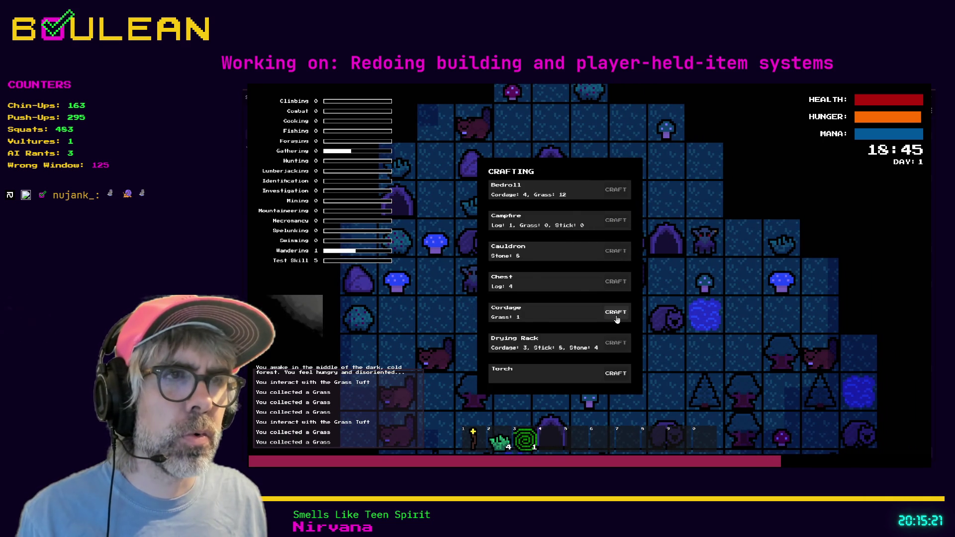
key(c)
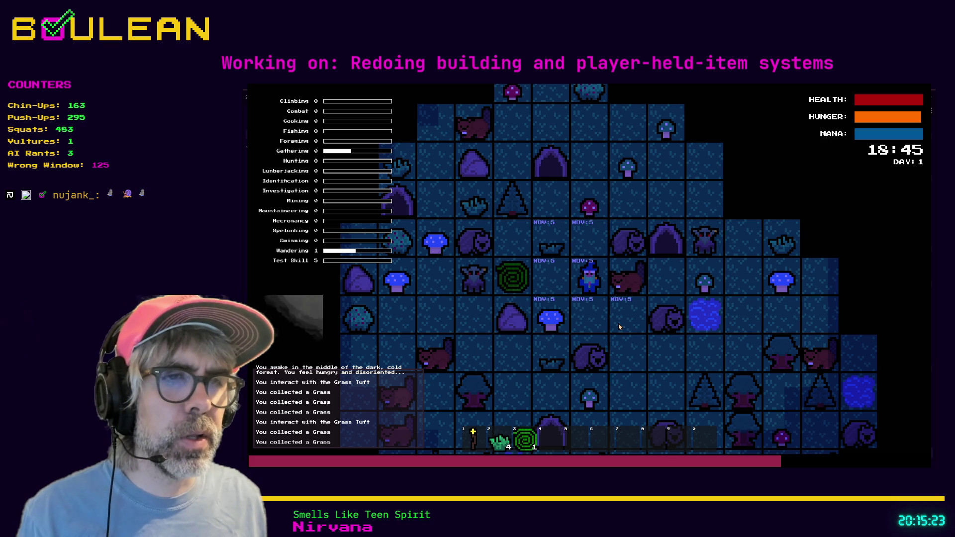
click(619, 326)
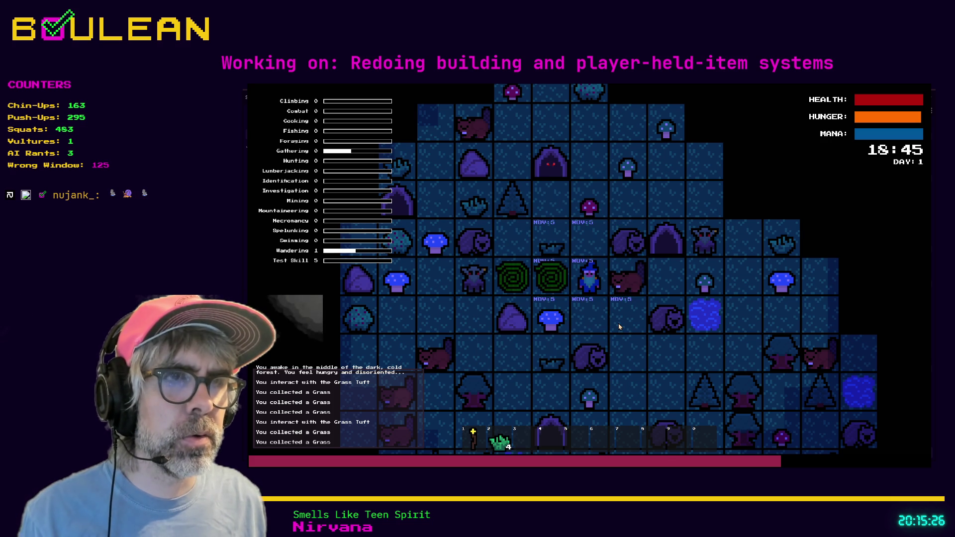
key(c)
click(617, 317)
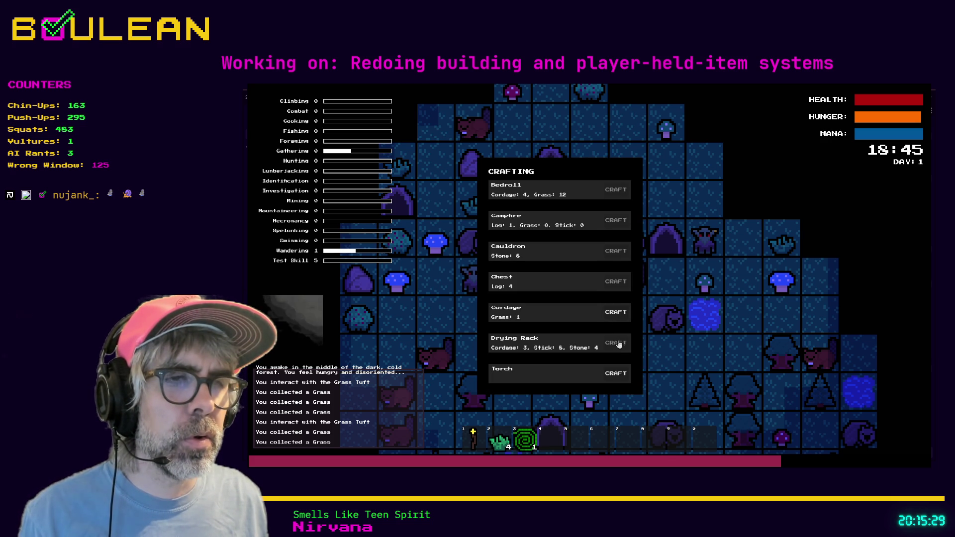
Step: Close the crafting menu, walk to the tree, chop it and pick up the log
key(c)
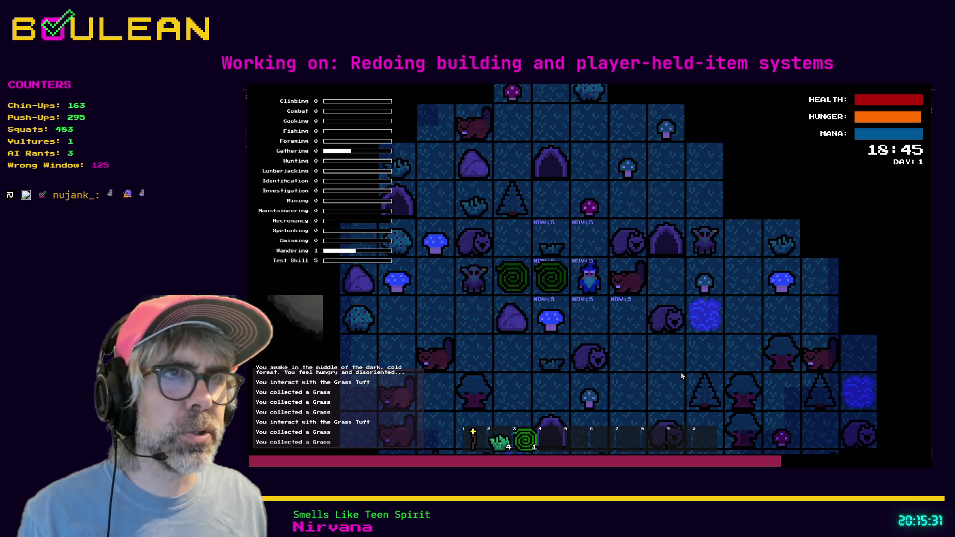
key(Left)
key(Left)
key(Up)
key(Up)
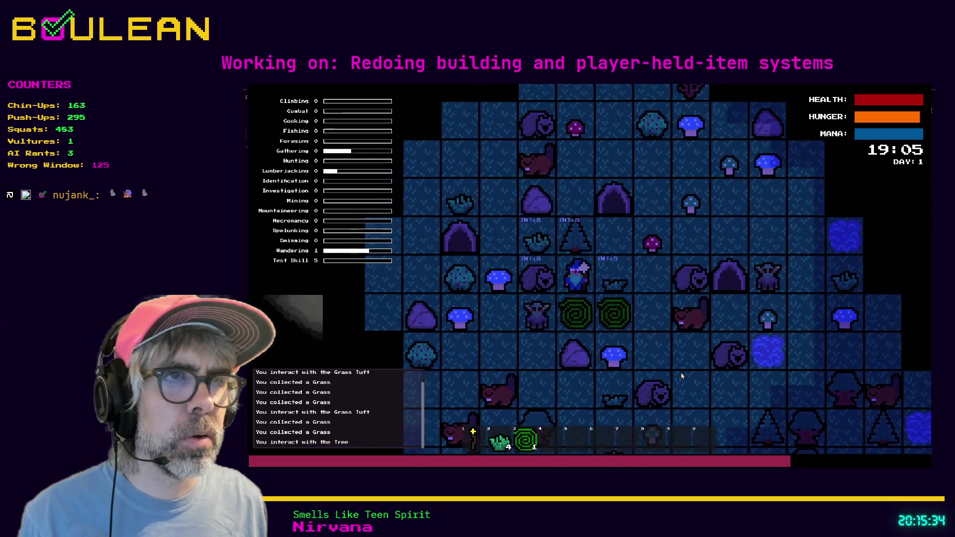
key(Up)
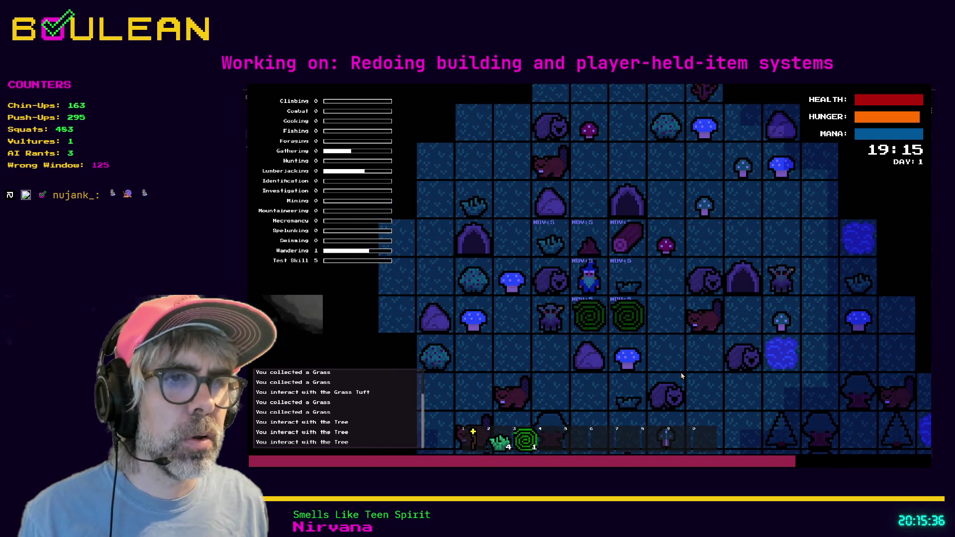
key(Right)
key(Up)
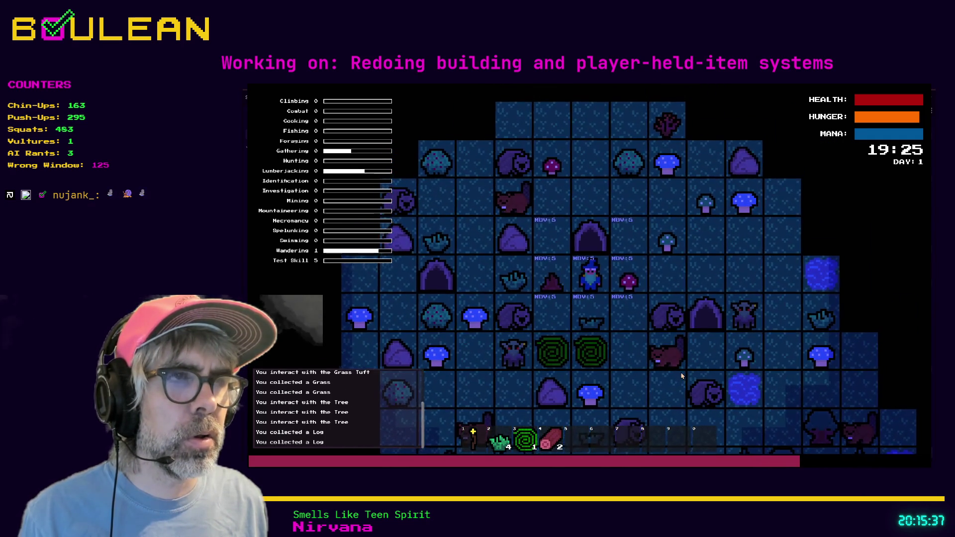
key(Right)
Step: Craft and place two campfires from the collected logs
key(c)
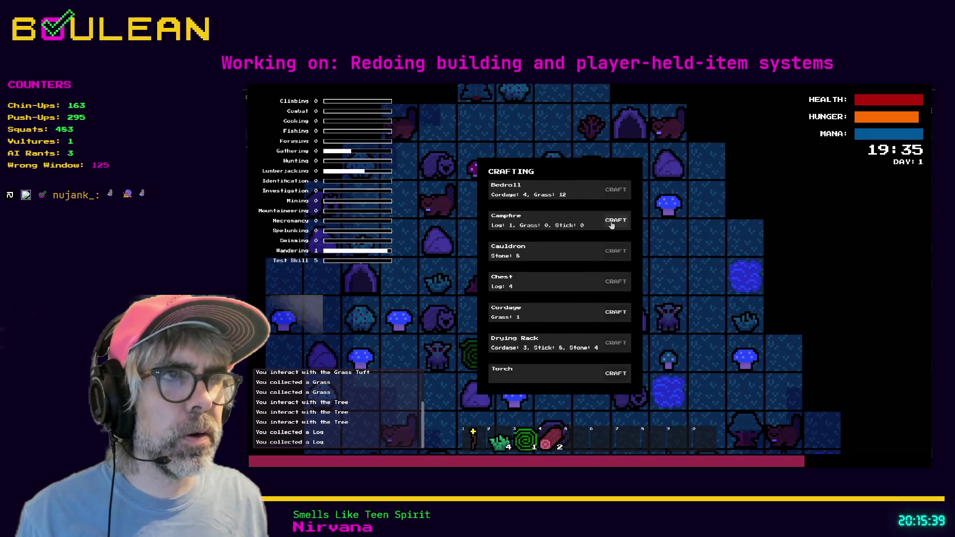
click(618, 215)
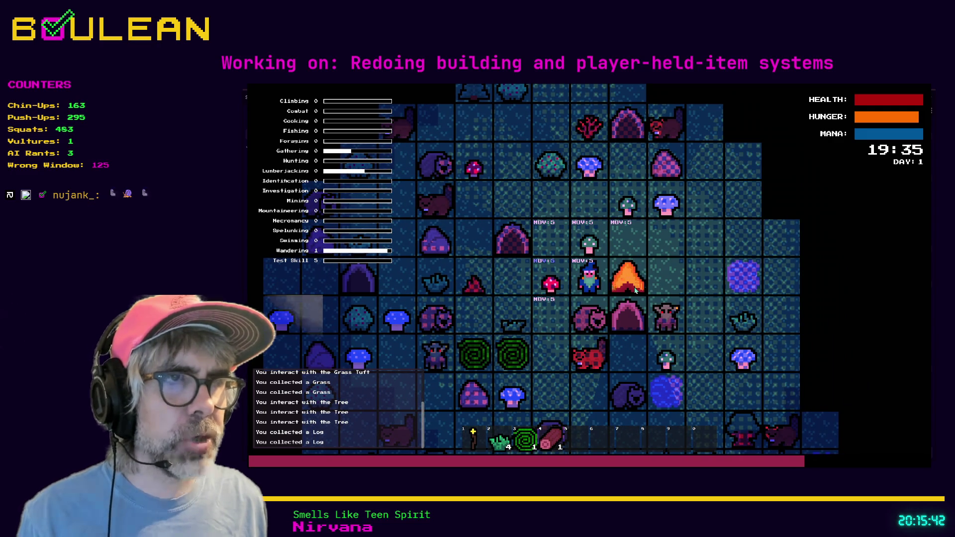
key(Up)
key(c)
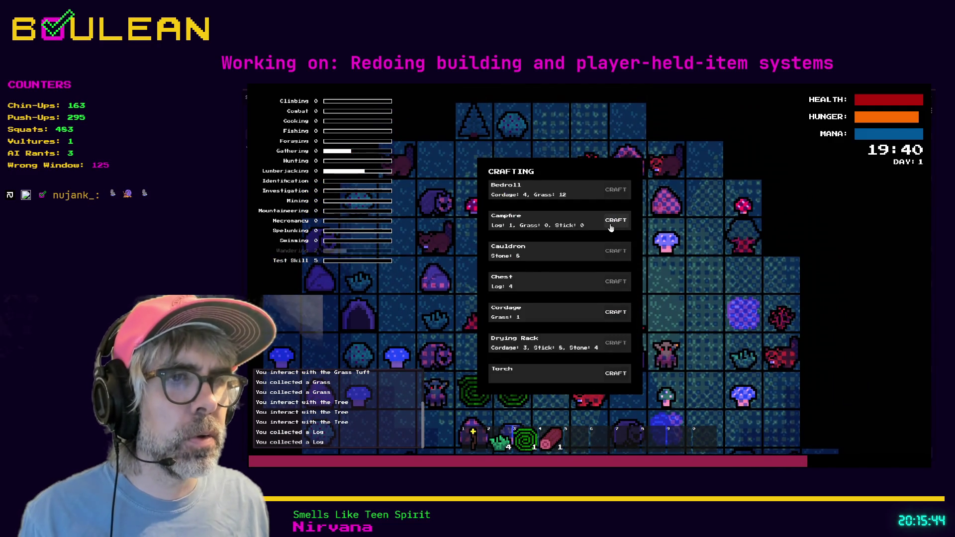
click(611, 226)
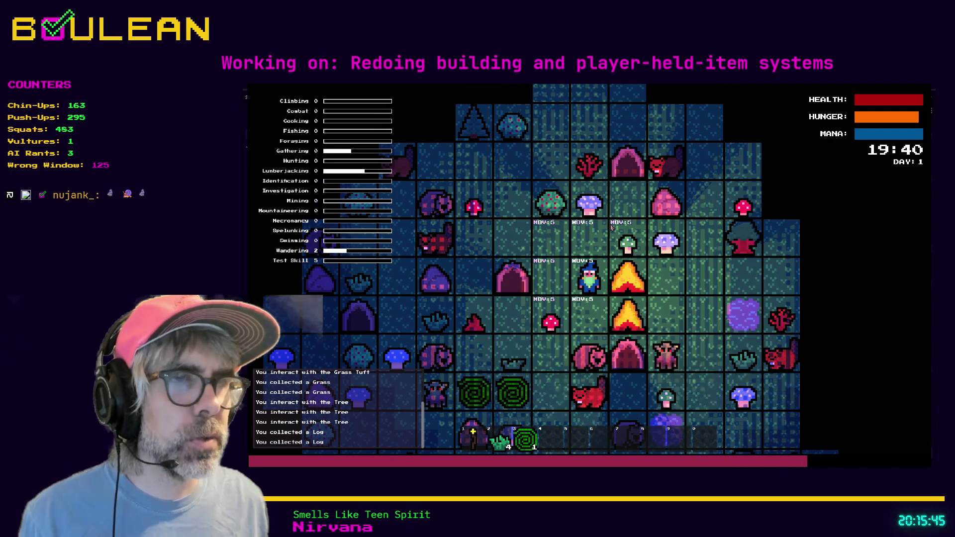
Step: Walk down to gather grass and craft a stack of cordage
key(Left)
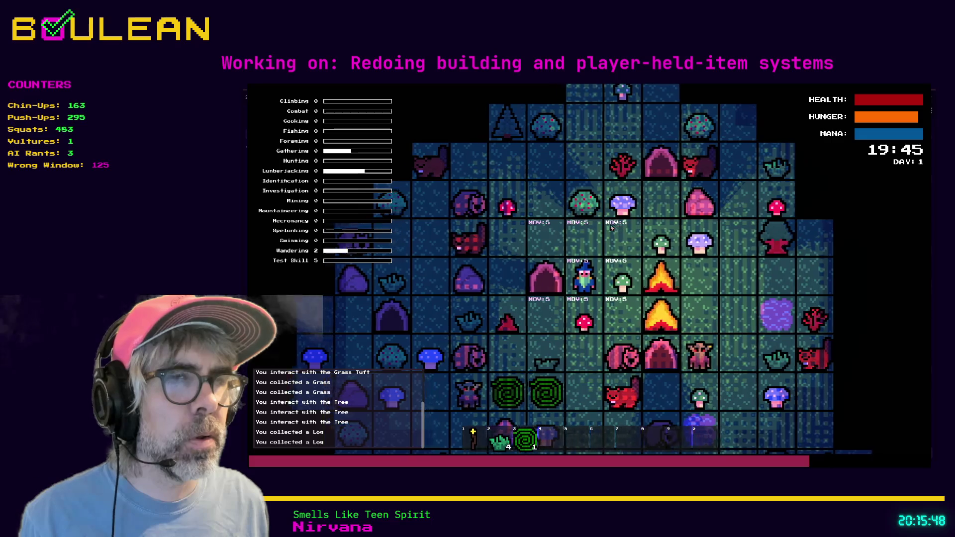
key(Down)
key(Down)
key(Down)
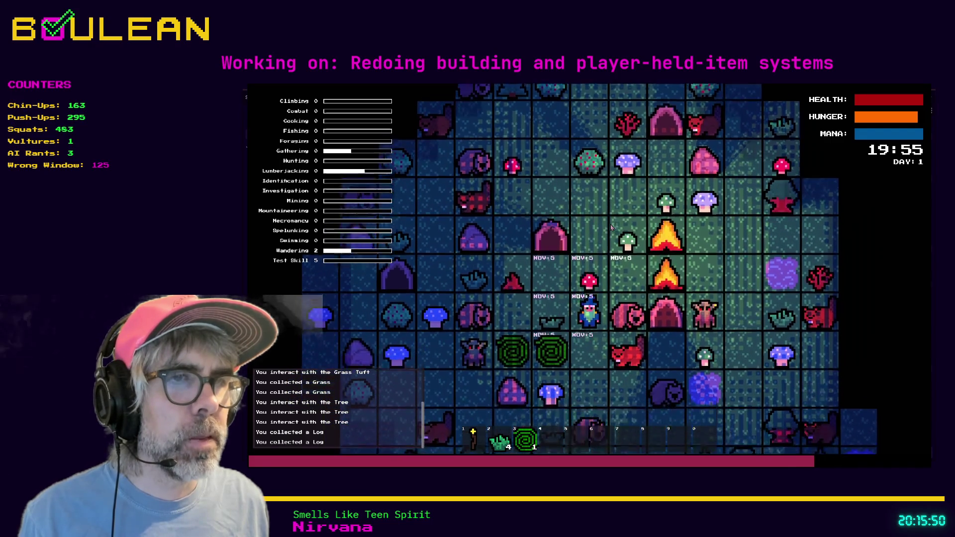
key(Left)
key(Left)
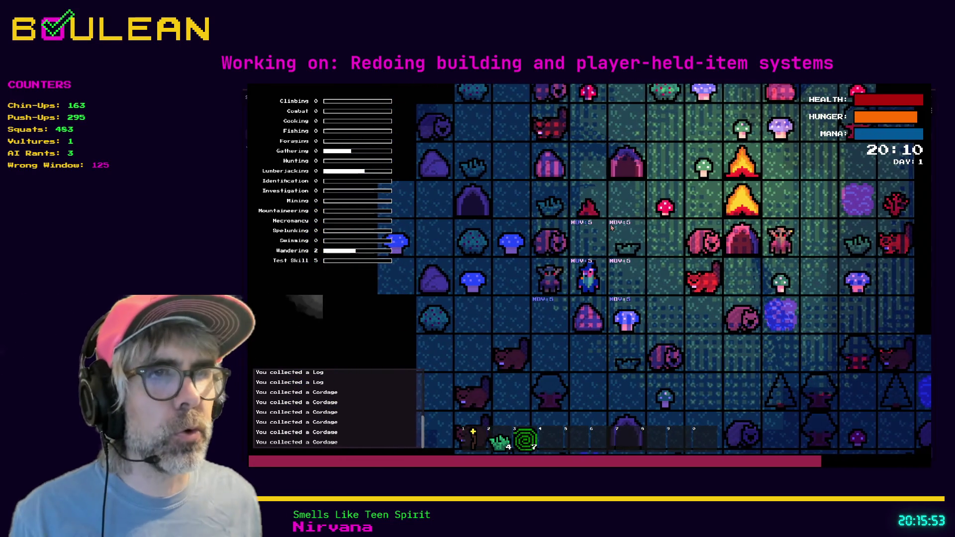
key(c)
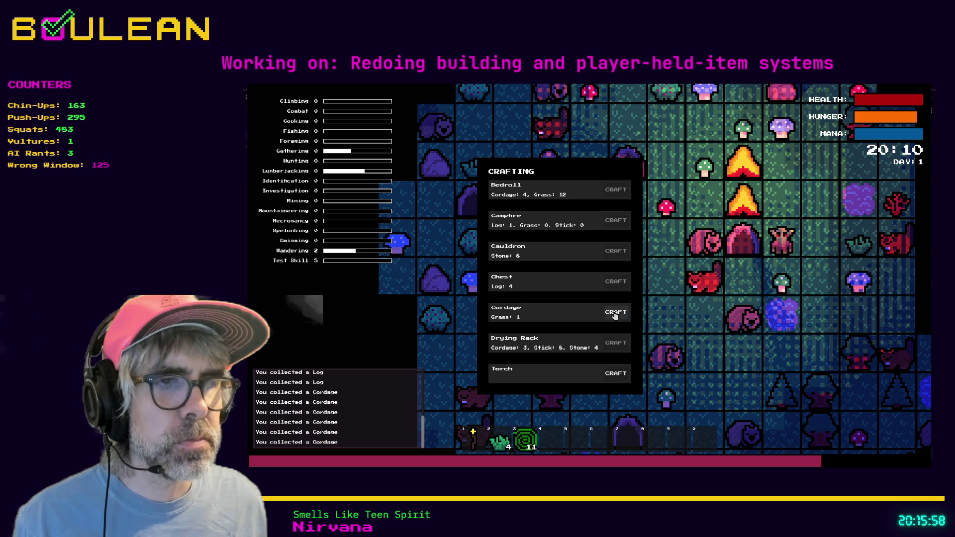
click(615, 316)
click(615, 315)
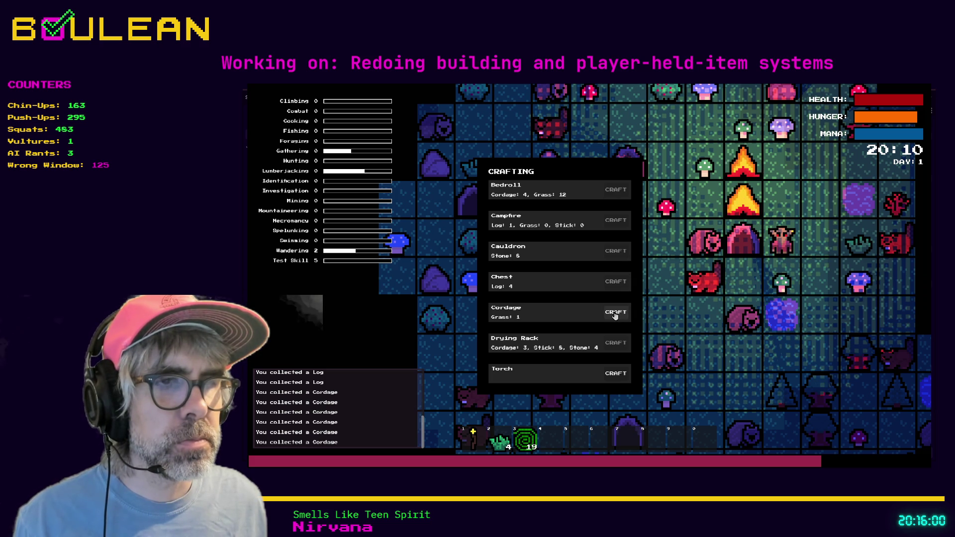
click(615, 315)
click(616, 315)
click(615, 315)
click(615, 315)
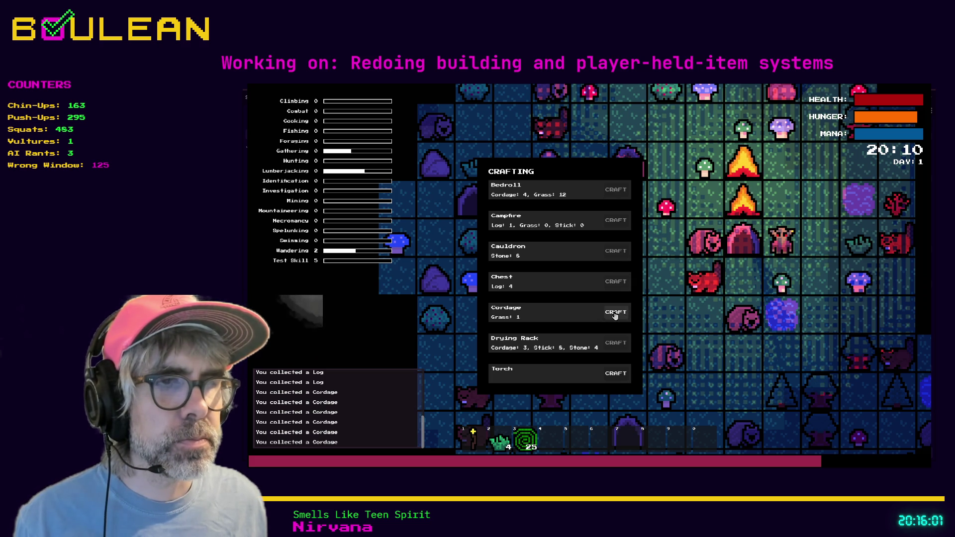
double_click(615, 316)
double_click(615, 315)
double_click(615, 315)
triple_click(615, 315)
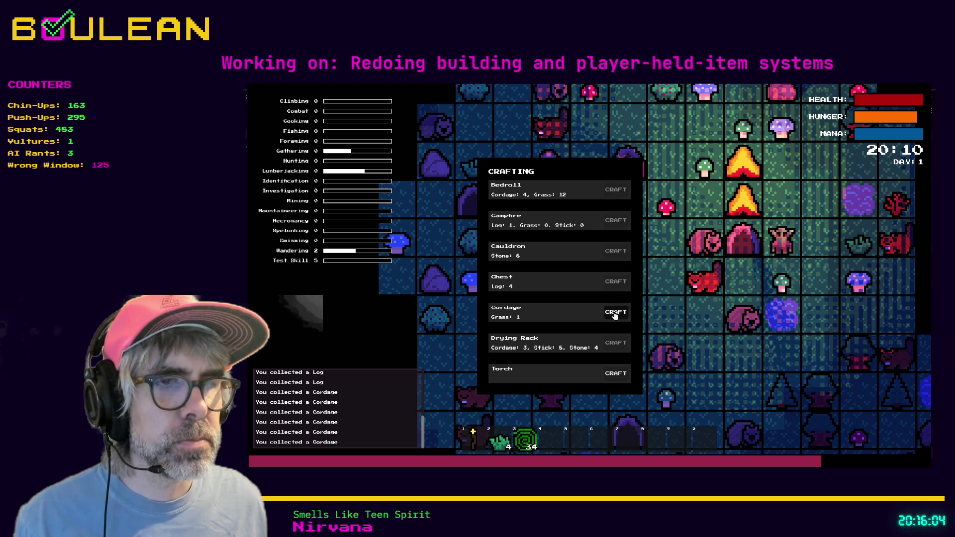
key(Escape)
Step: Stop and relaunch the game, then harvest the Grass Tuft to the left
key(F8)
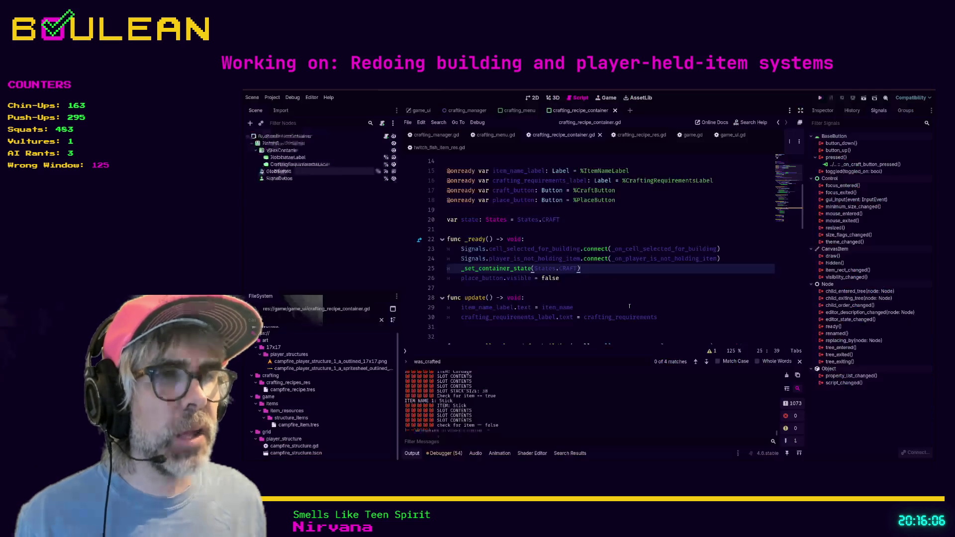
key(F5)
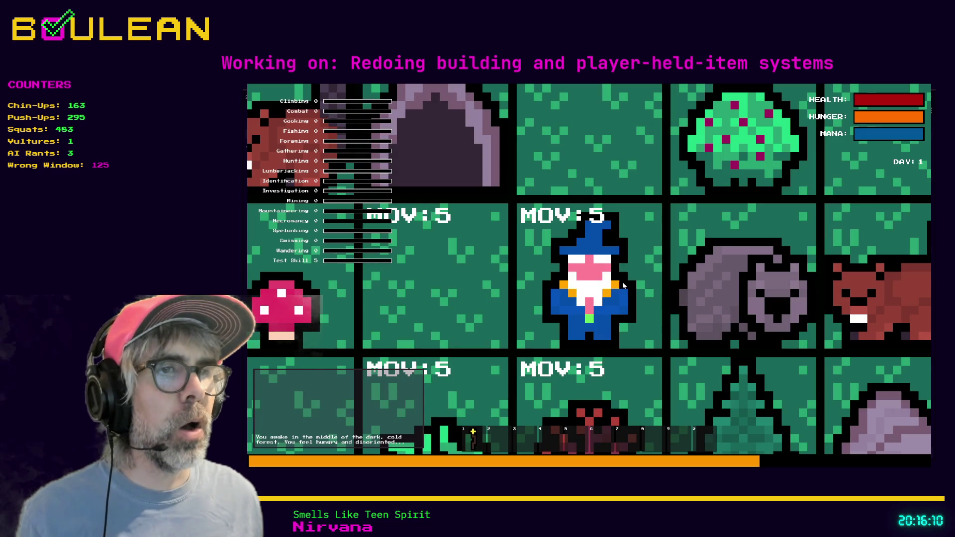
scroll(624, 285, down, 5)
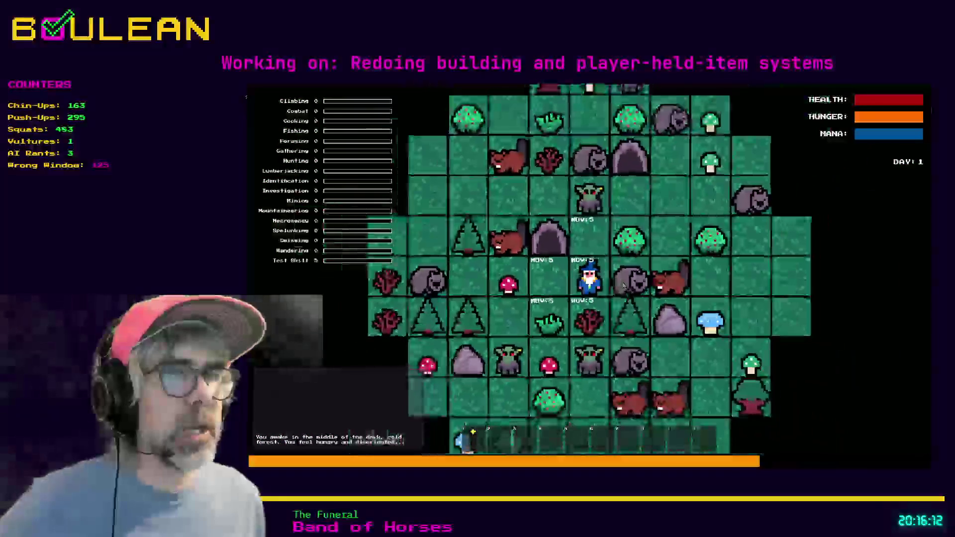
key(Left)
key(Down)
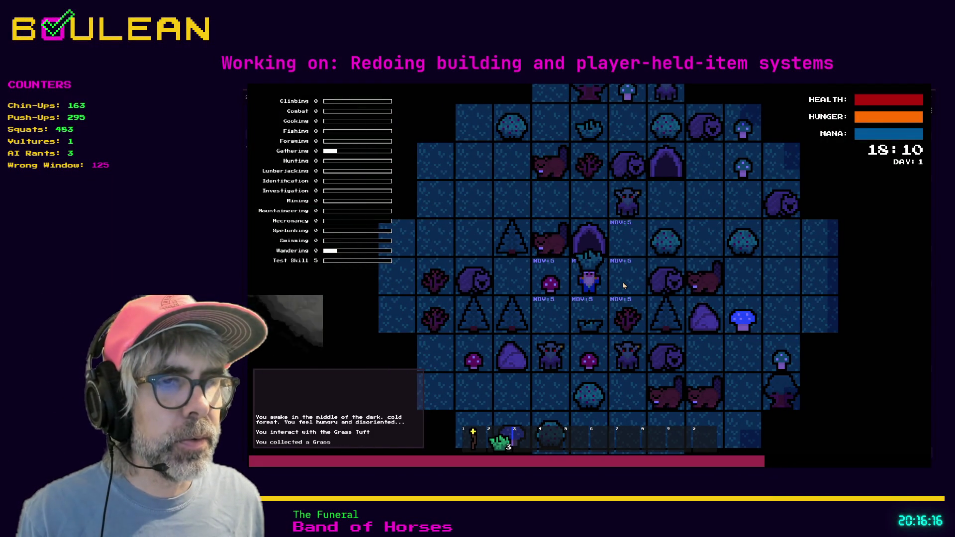
Step: Craft two cordage from the grass, then stop the game with F8
key(c)
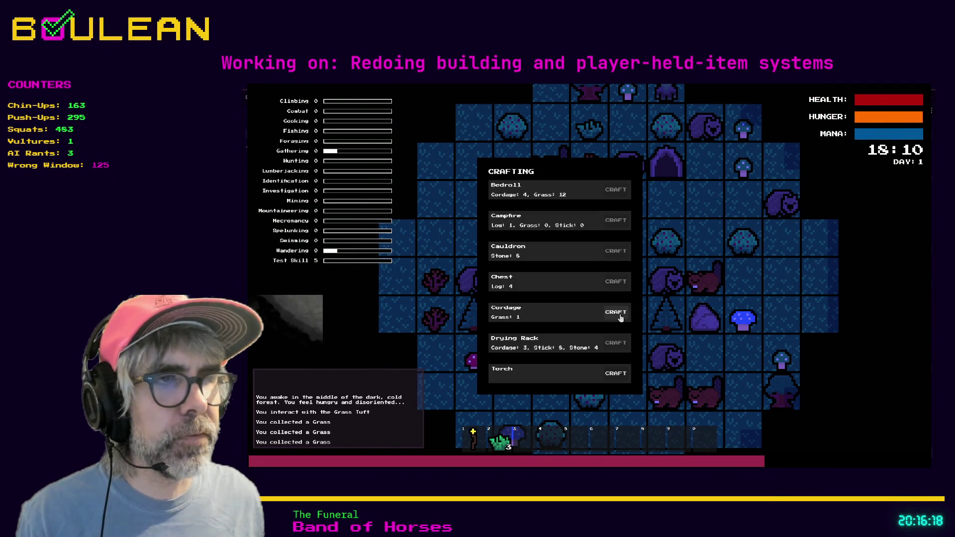
click(616, 312)
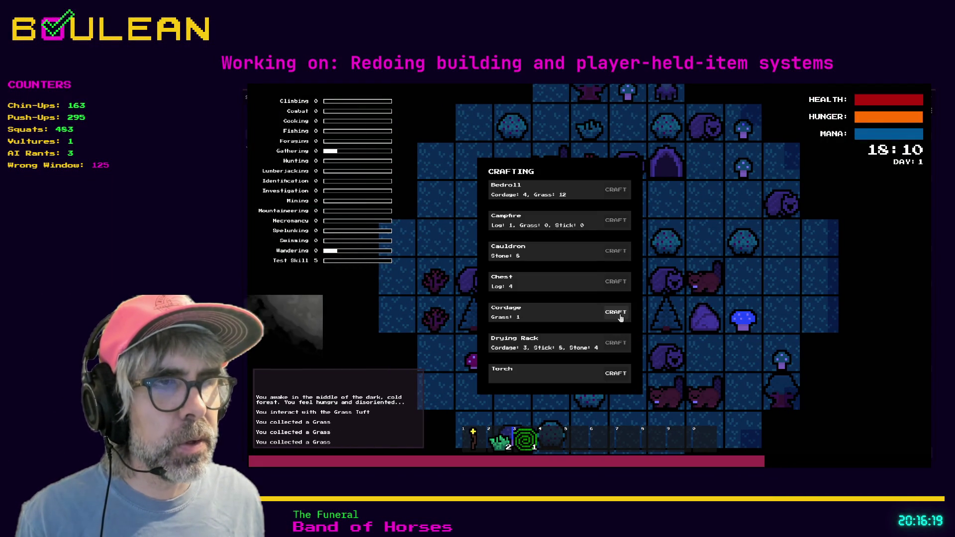
click(616, 312)
key(c)
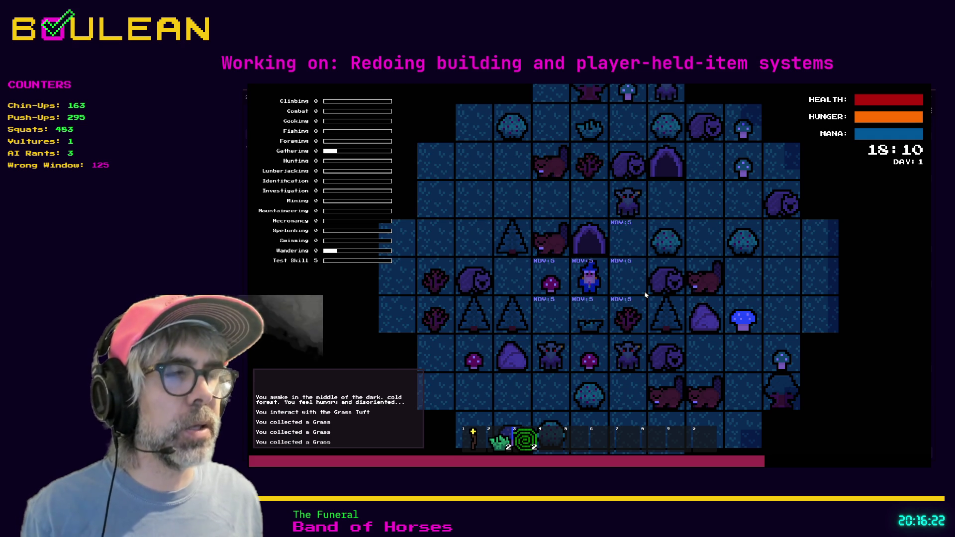
key(F8)
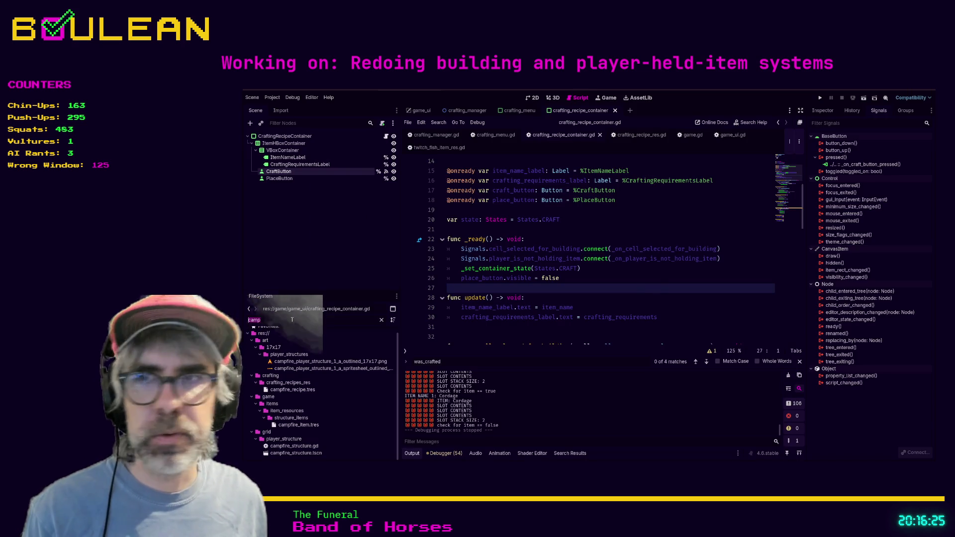
Step: Filter files for 'cord', review cordage_item.tres in the Inspector, then open cordage_recipe.tres
text(cordage)
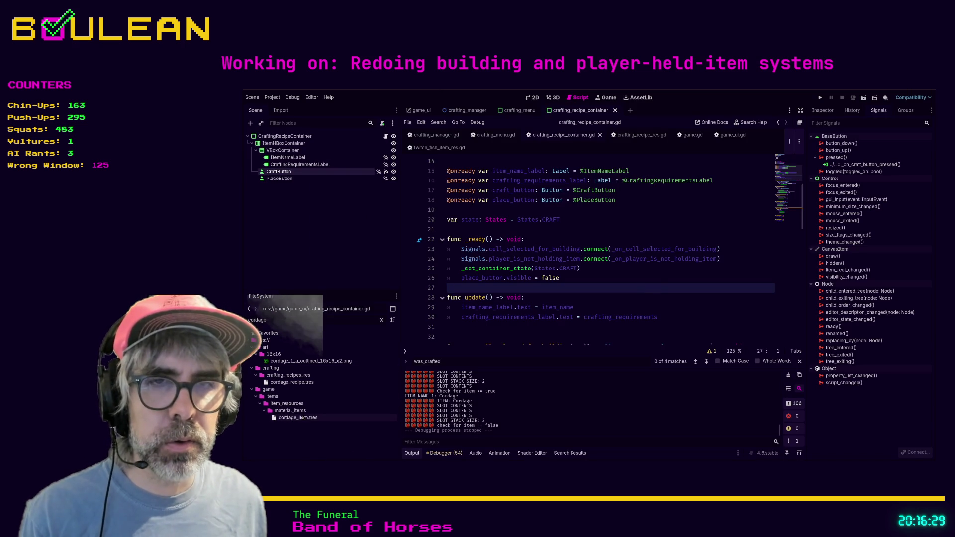
click(301, 418)
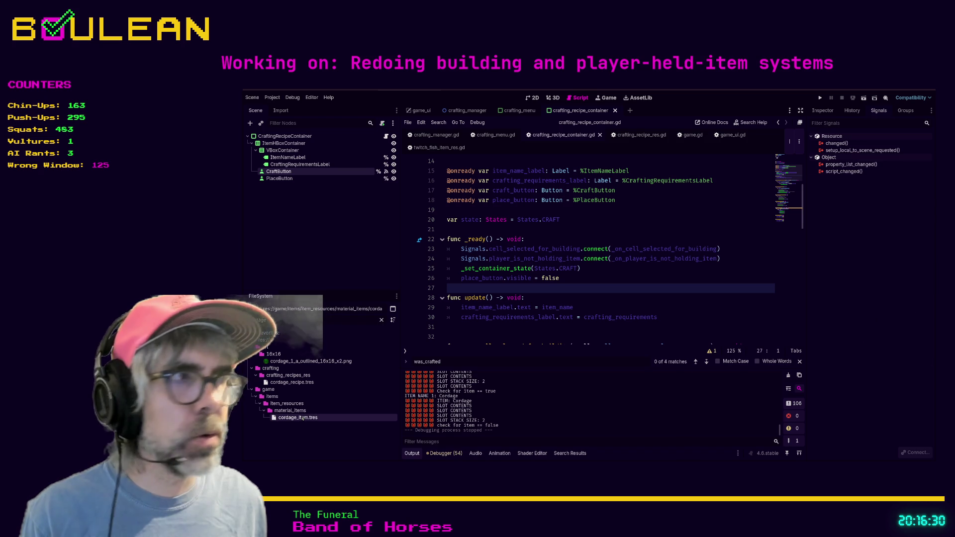
click(824, 111)
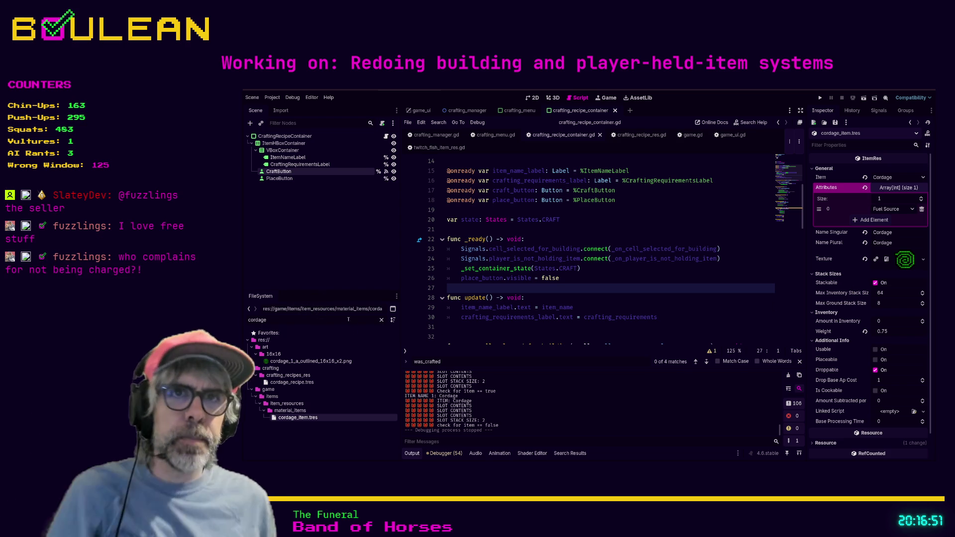
click(319, 382)
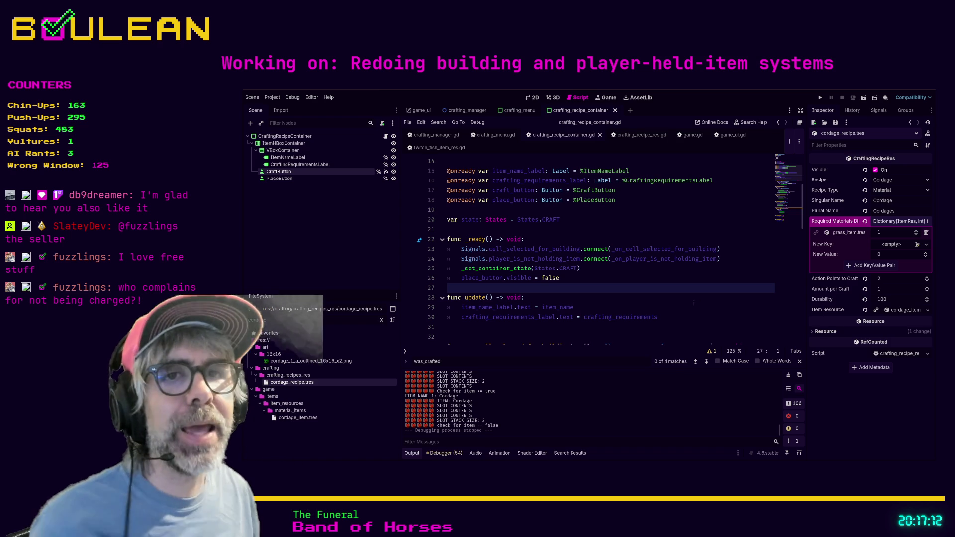
scroll(614, 269, up, 5)
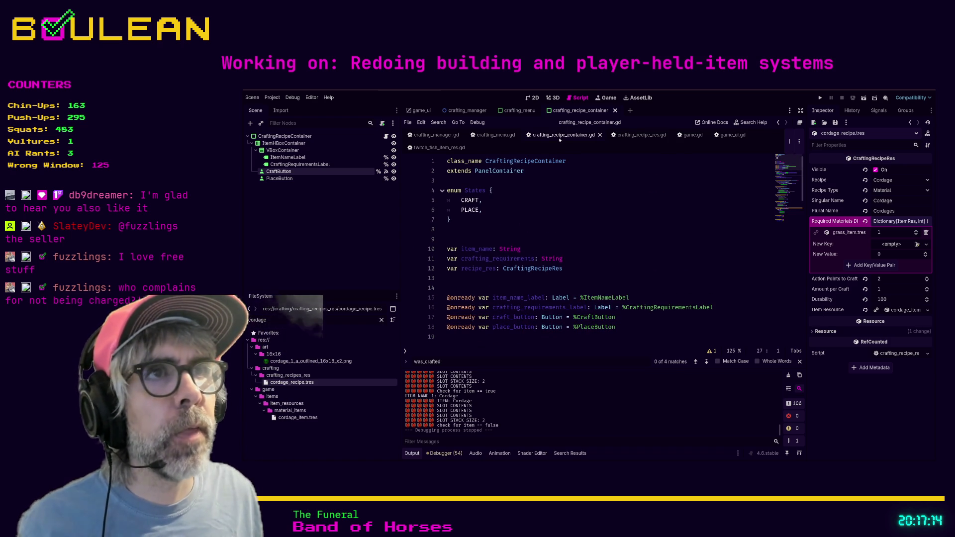
Step: In crafting_recipe_container.gd, go to the was_crafted check on line 36 in _on_cell_selected_for_building
click(495, 134)
click(544, 135)
scroll(547, 249, down, 2)
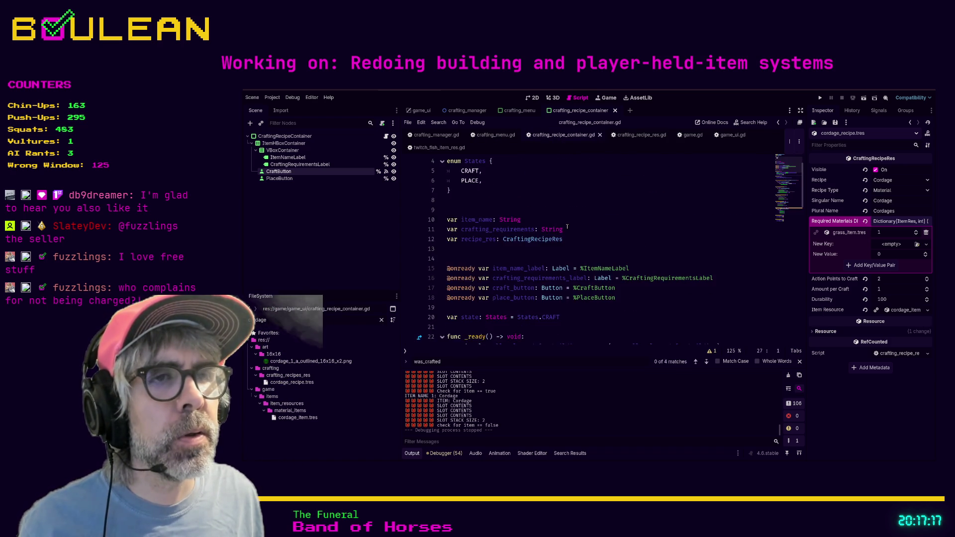
scroll(587, 249, down, 1)
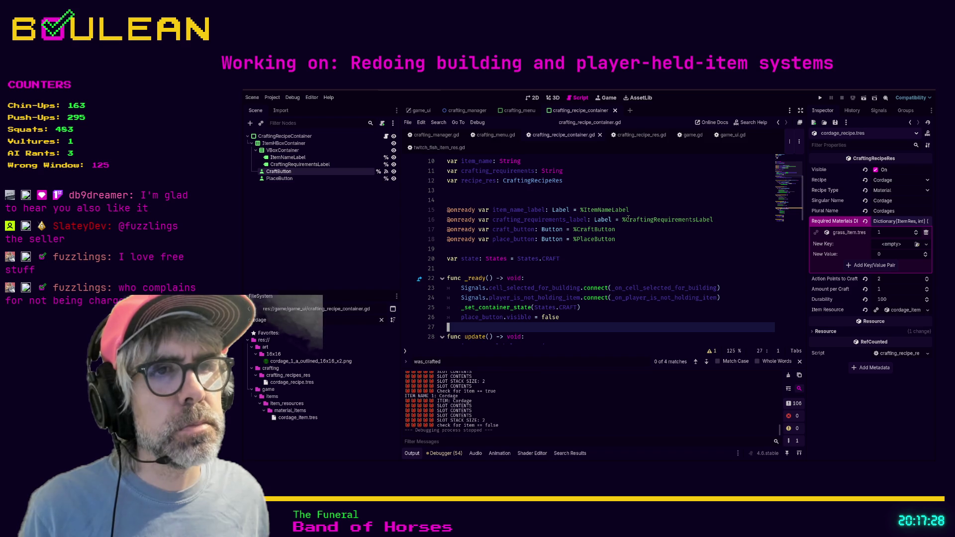
scroll(628, 218, down, 5)
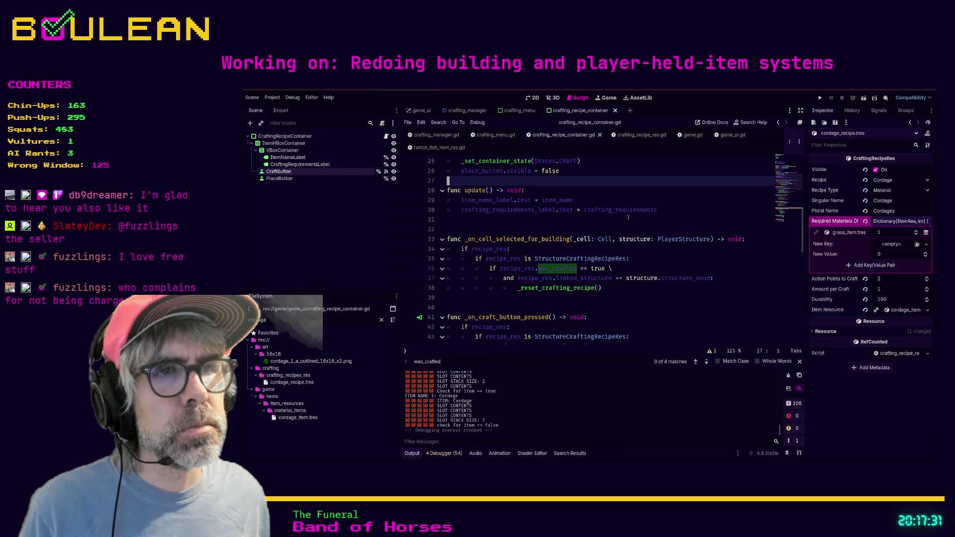
click(540, 269)
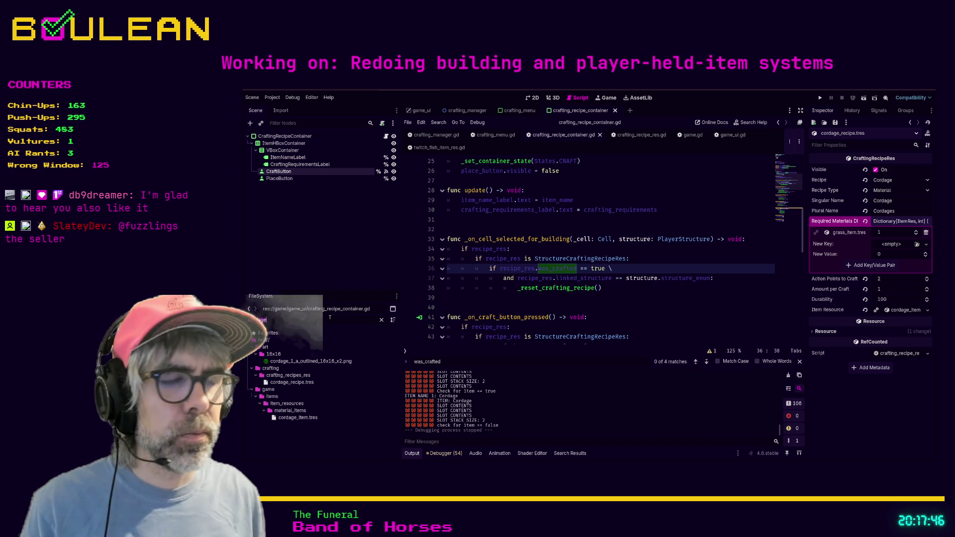
Step: Inspect cauldron_recipe.tres, then follow recipe_res to open crafting_recipe_res.gd
text(caul)
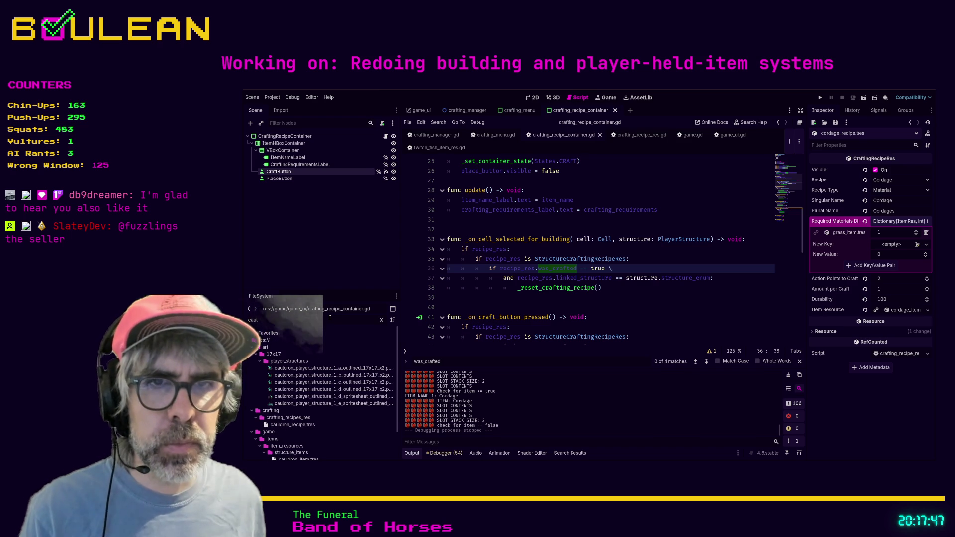
click(304, 425)
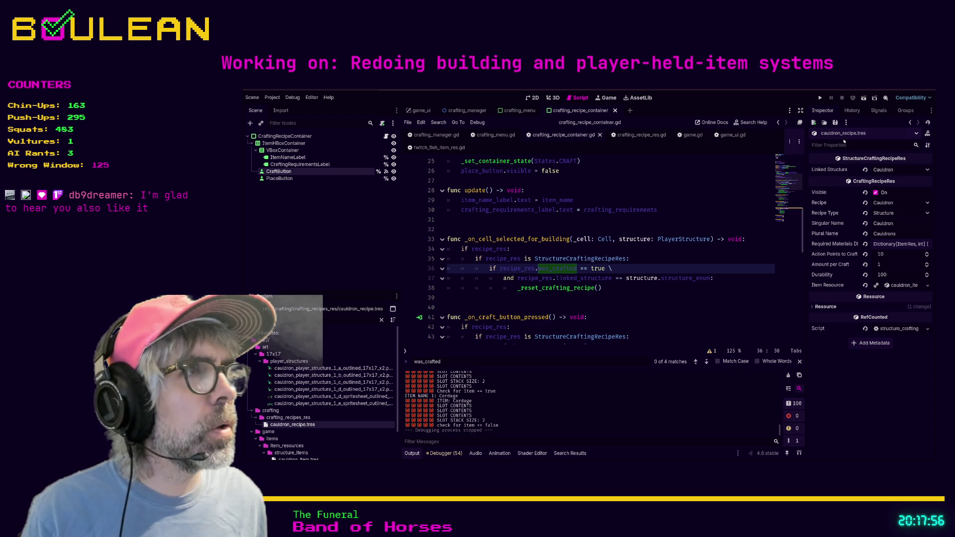
text(was)
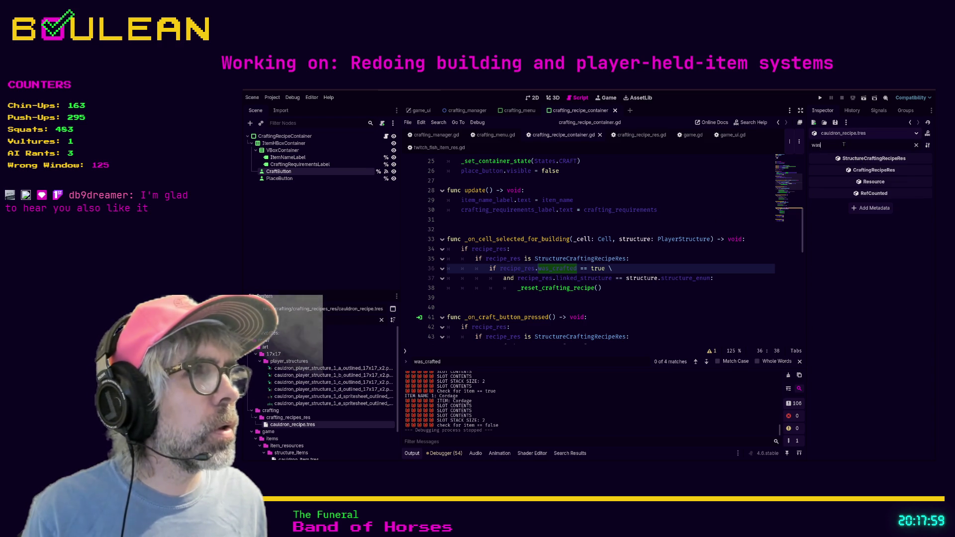
key(ctrl+a)
key(BackSpace)
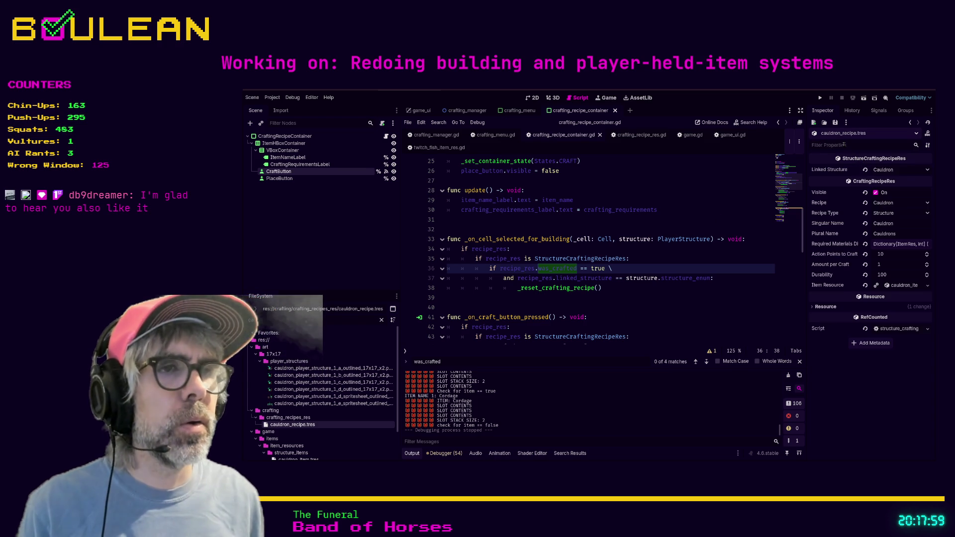
ctrl+click(527, 269)
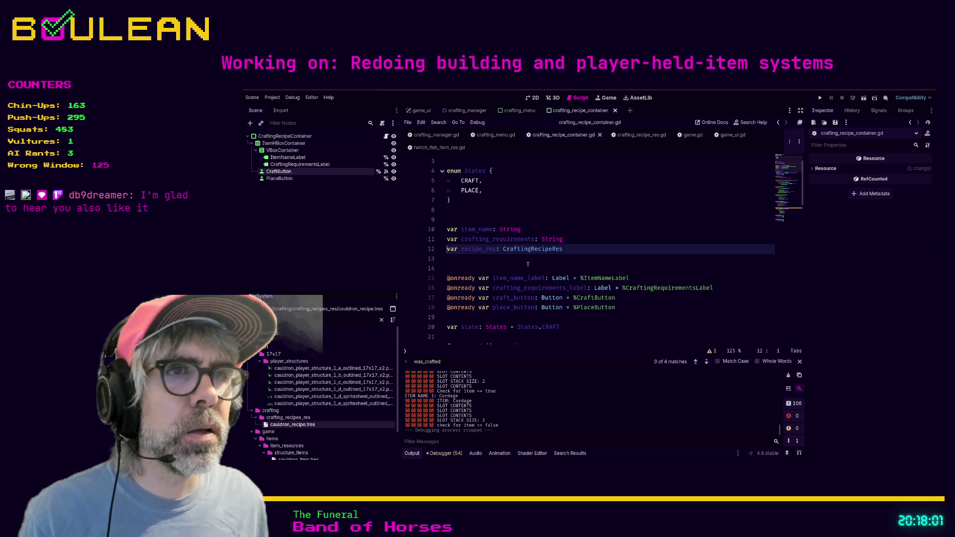
ctrl+click(542, 250)
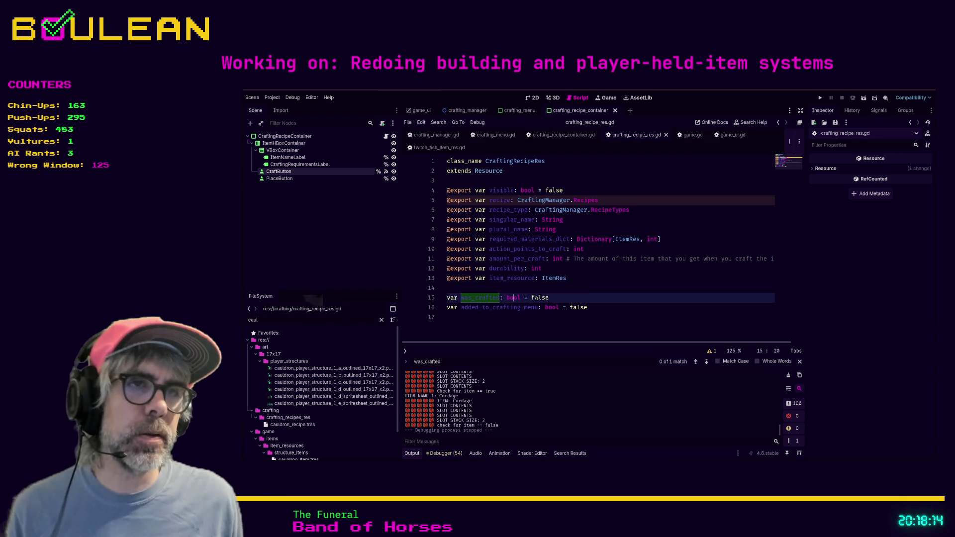
drag(549, 297, 446, 298)
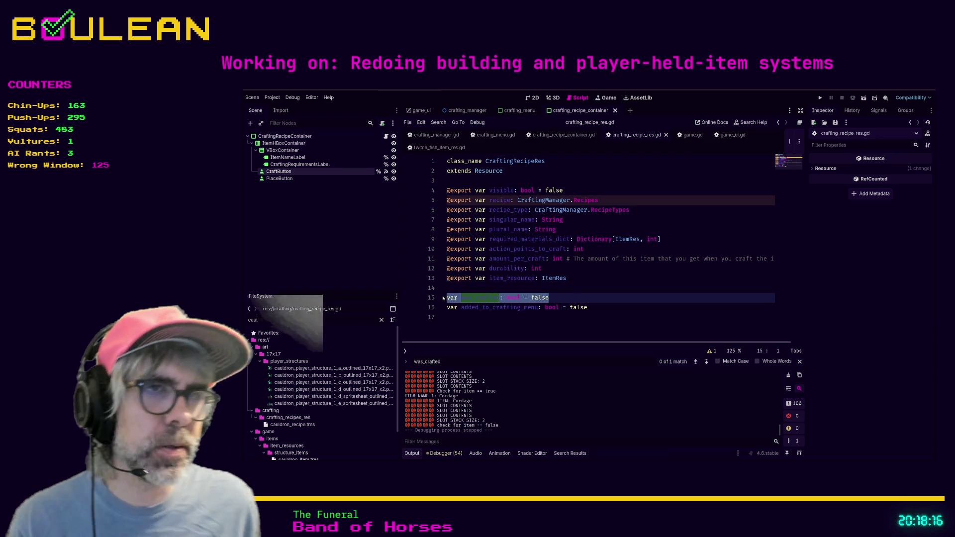
click(575, 294)
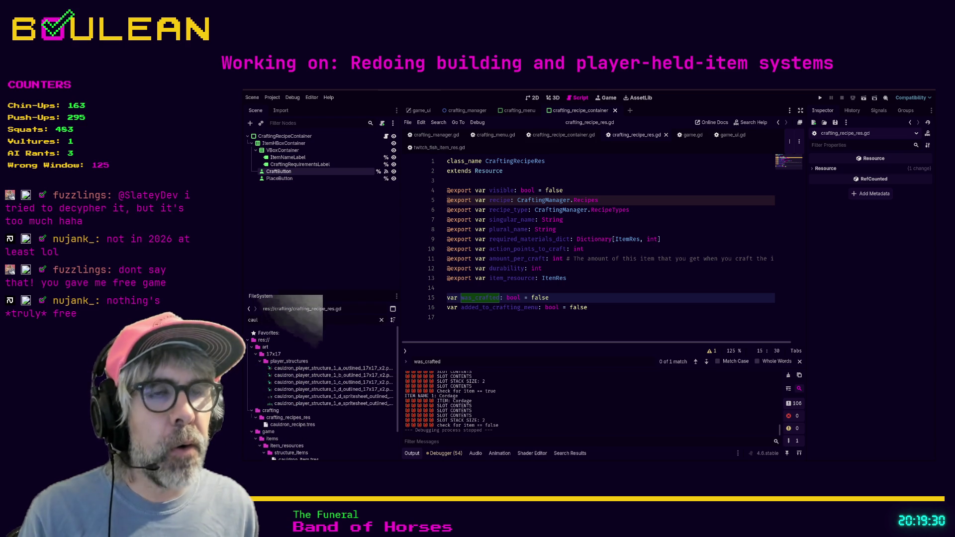
click(542, 291)
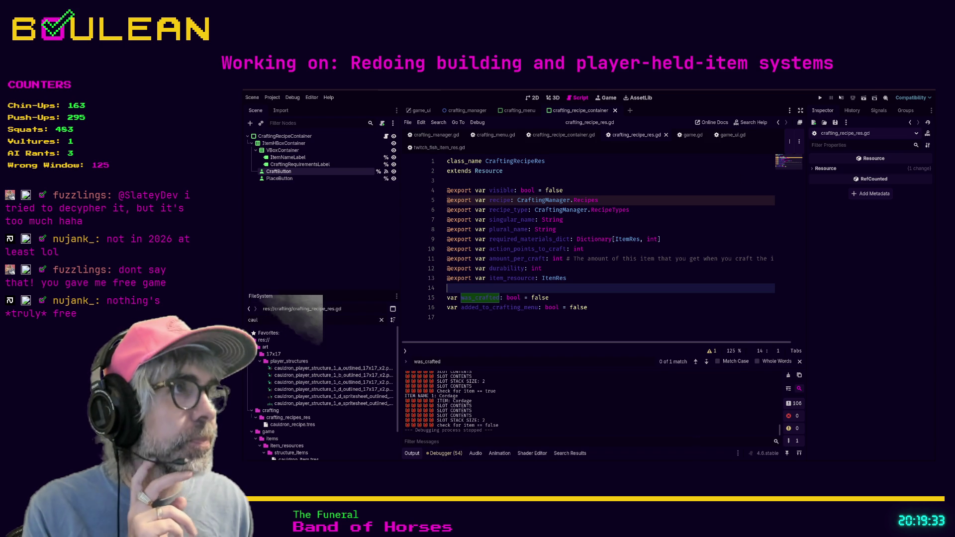
key(alt+Tab)
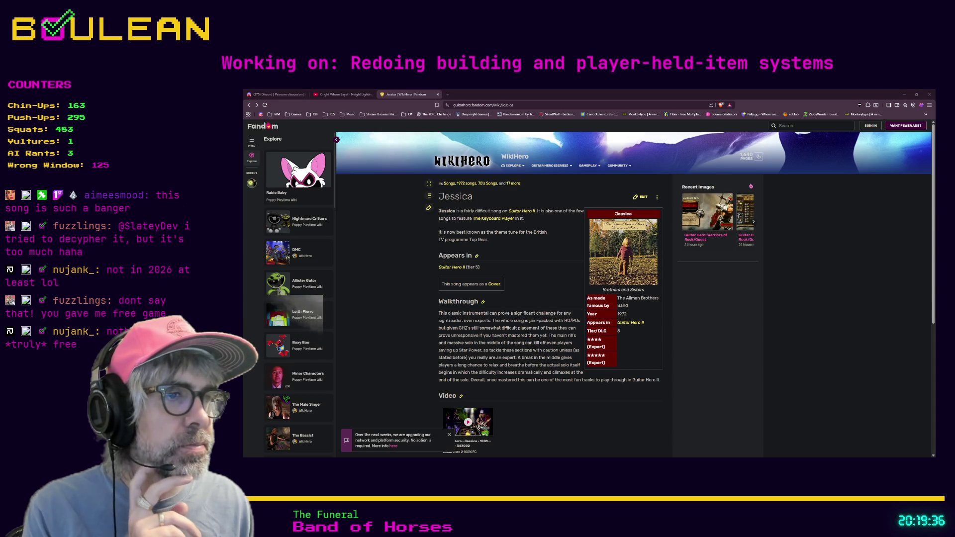
key(alt+Tab)
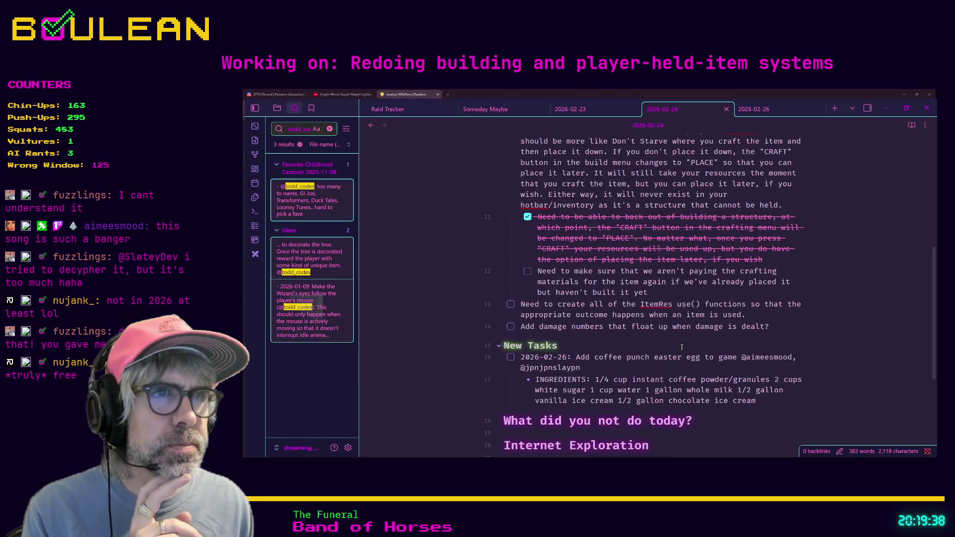
key(alt+Tab)
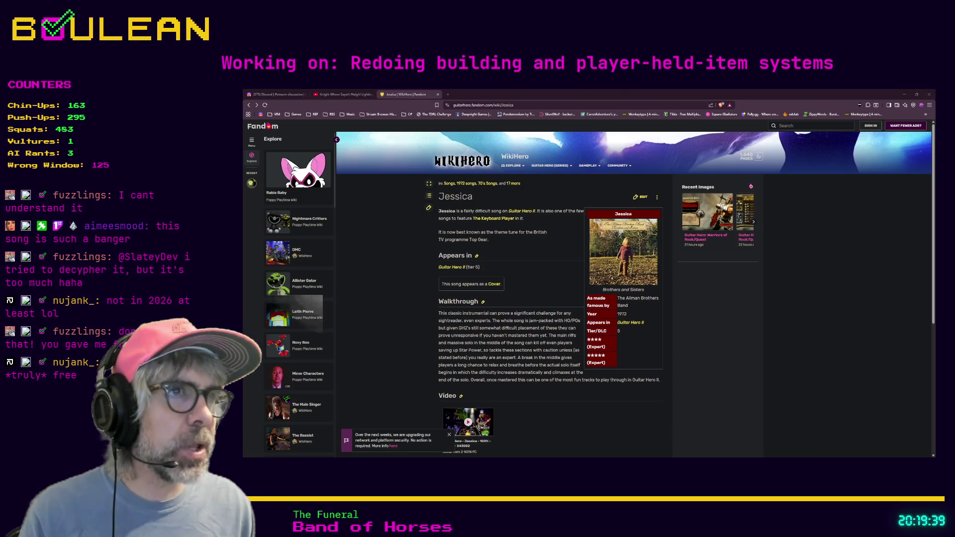
key(alt+Tab)
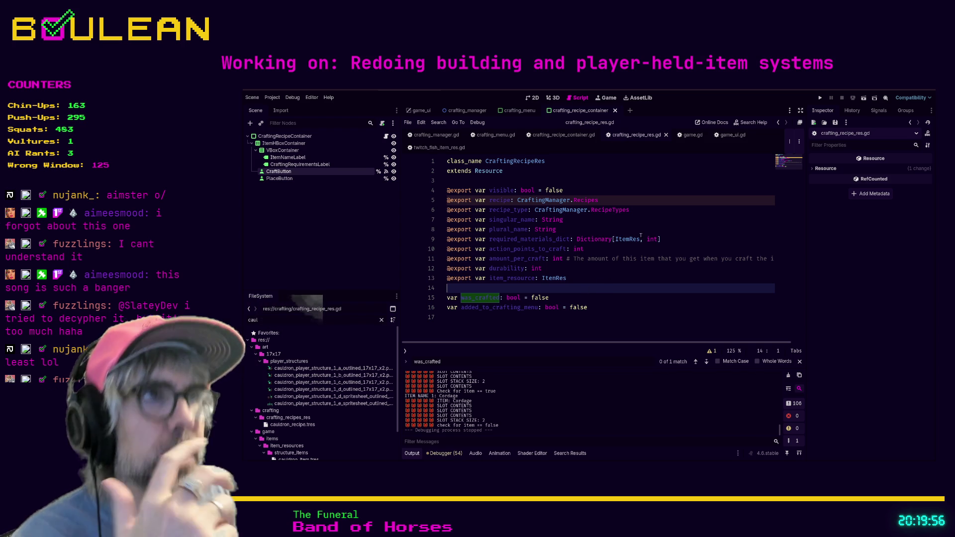
click(564, 135)
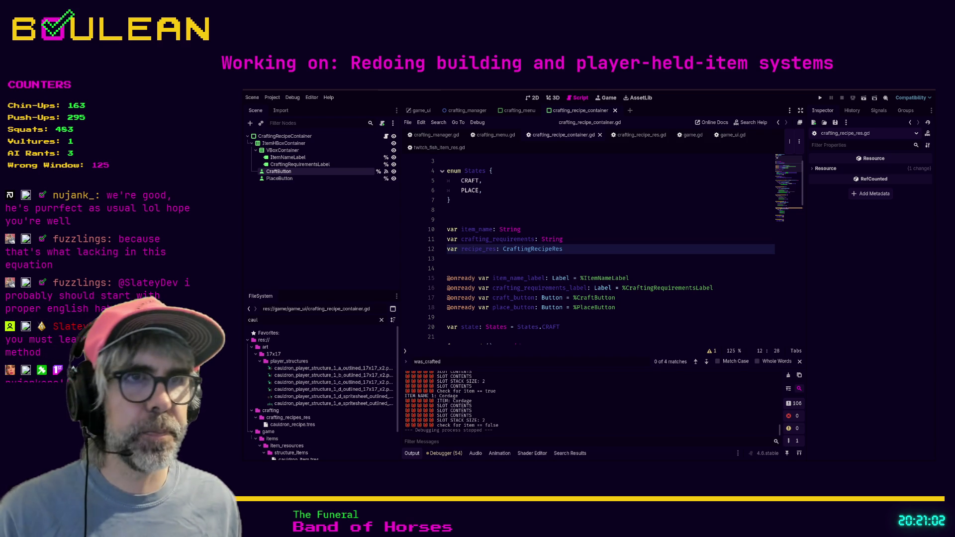
Step: Review the was_crafted checks on lines 71–74 of crafting_manager.gd, then return to crafting_recipe_container.gd
key(Down)
key(Down)
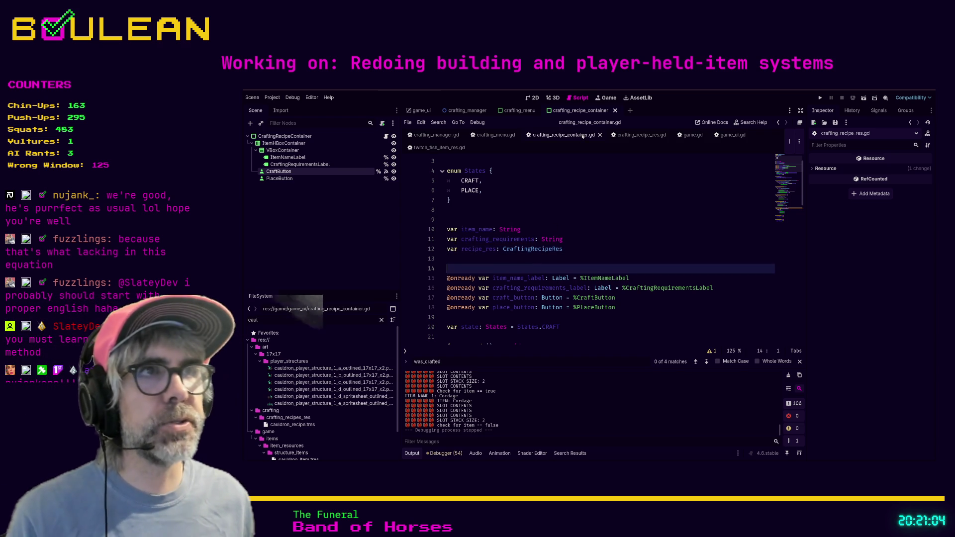
click(436, 134)
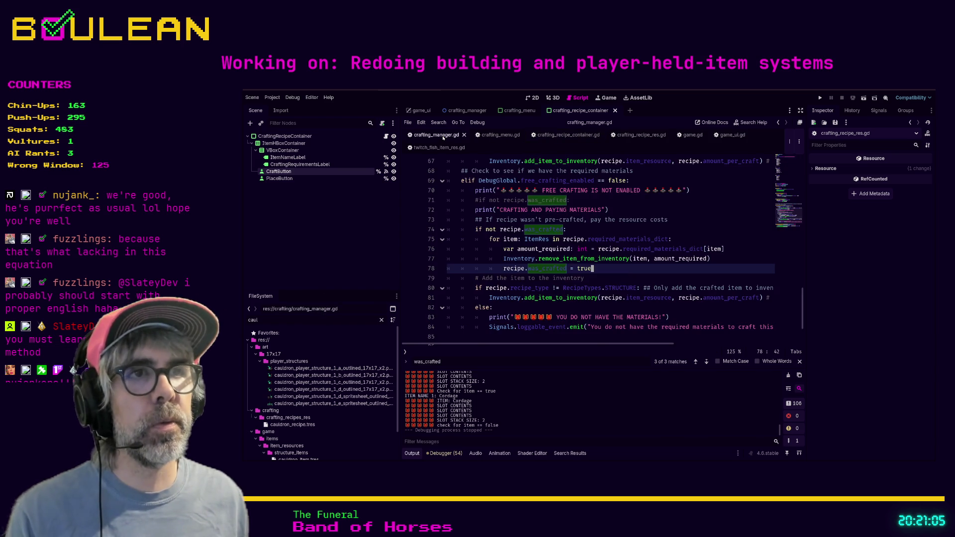
click(625, 259)
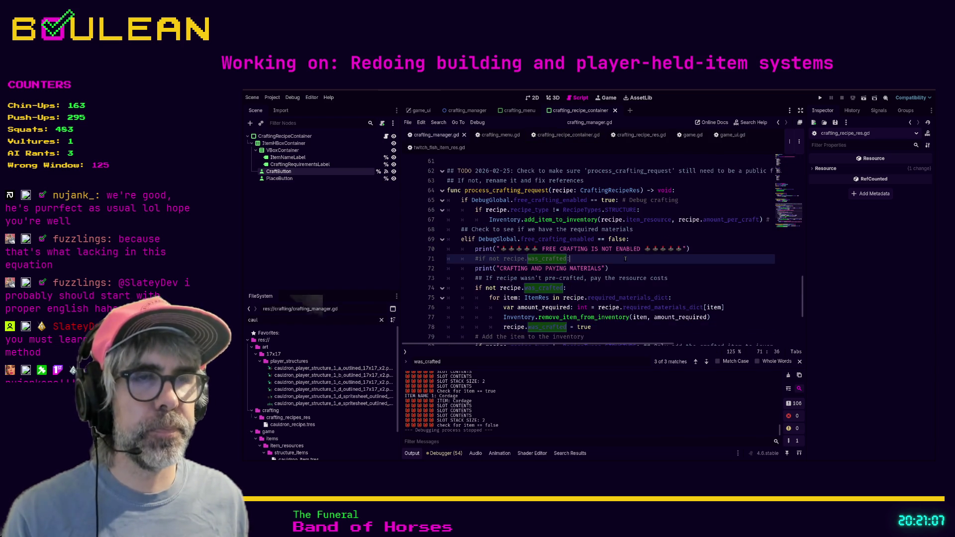
scroll(625, 258, down, 2)
scroll(567, 245, up, 1)
click(522, 240)
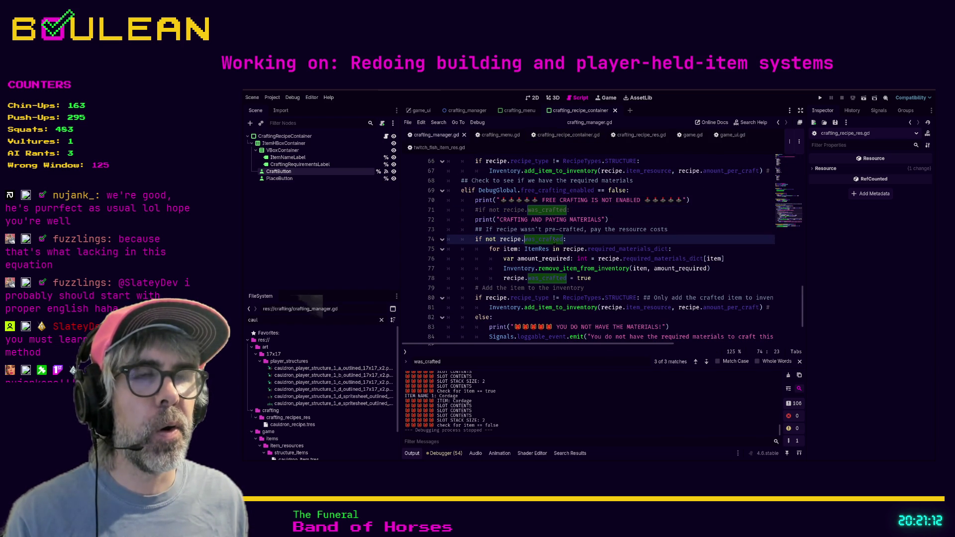
click(670, 243)
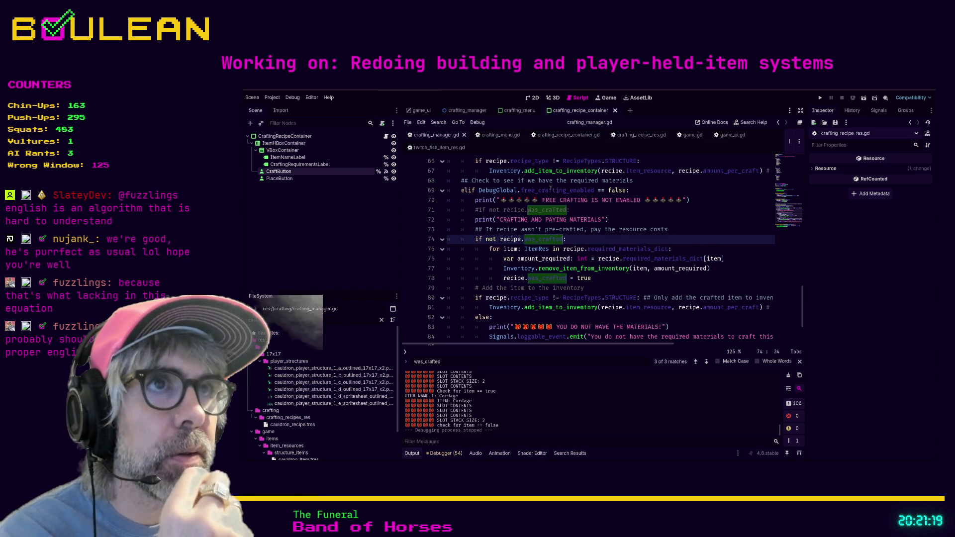
click(546, 135)
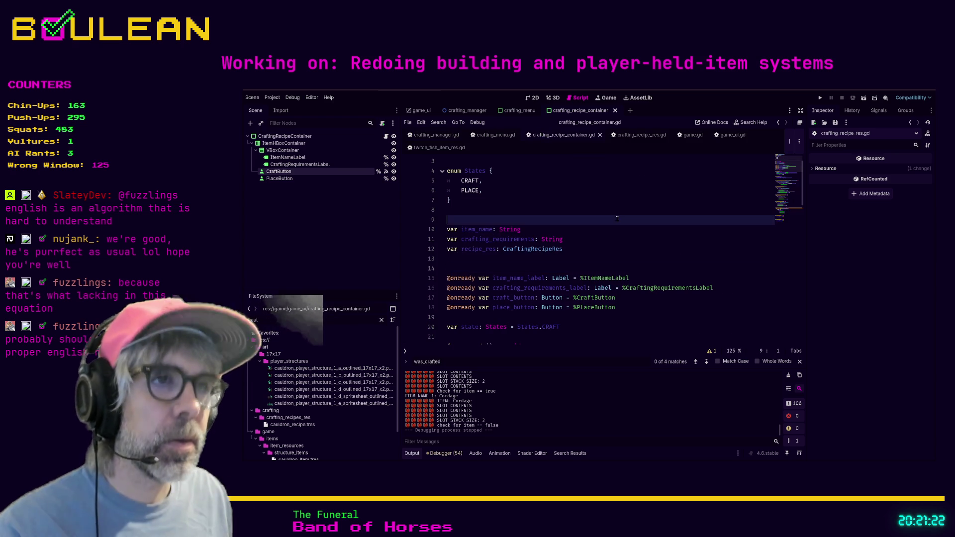
Step: Search for was_crafted, then set a breakpoint on the _reset_crafting_recipe() call at line 38
key(ctrl+f)
text(was_crafted)
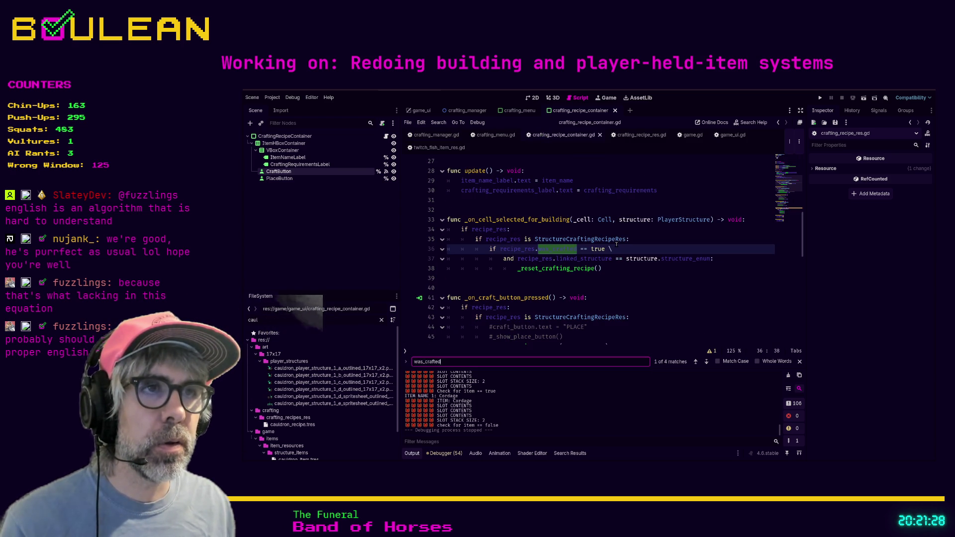
click(706, 361)
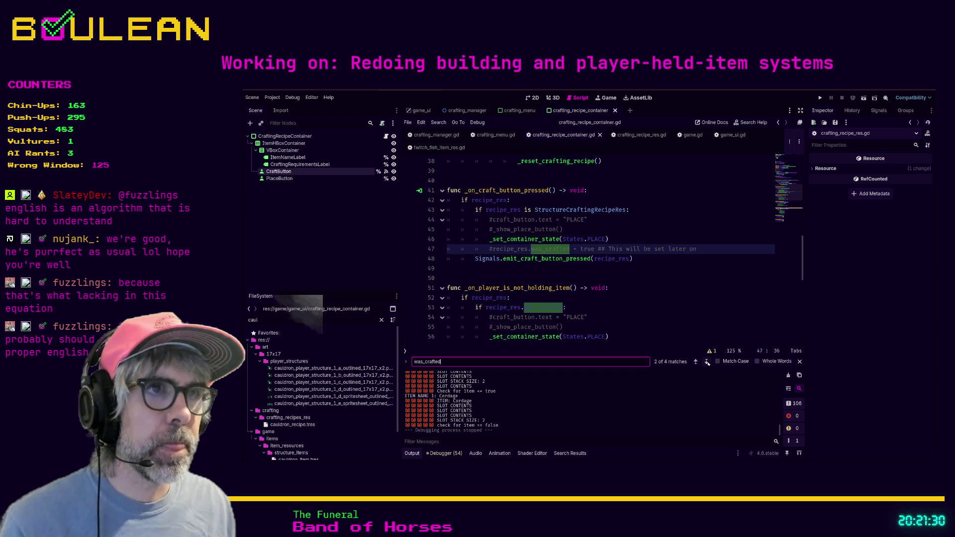
click(706, 361)
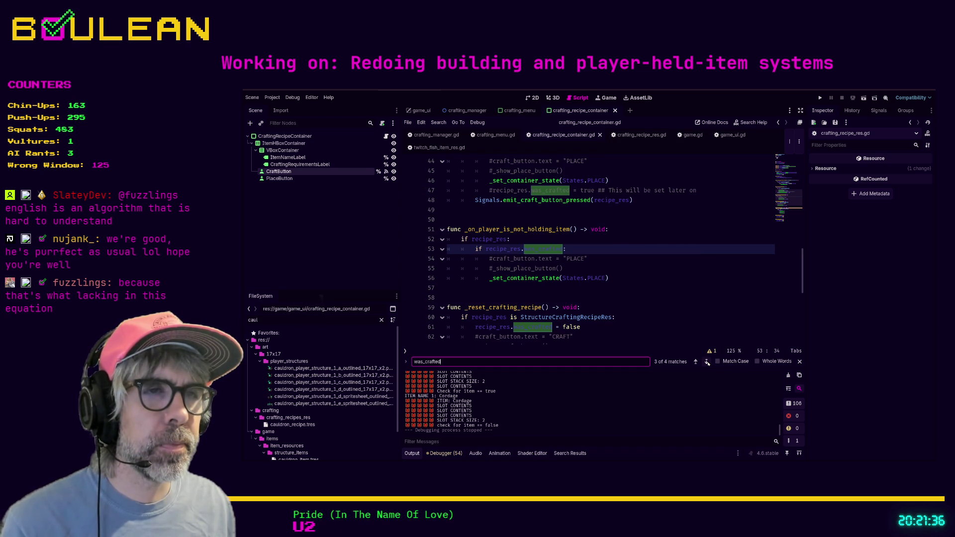
double_click(706, 363)
click(672, 271)
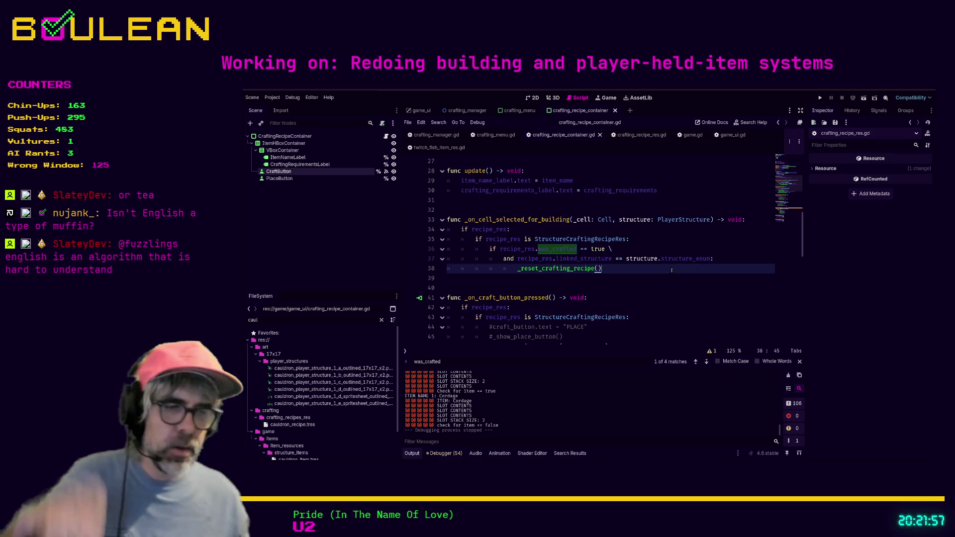
click(409, 268)
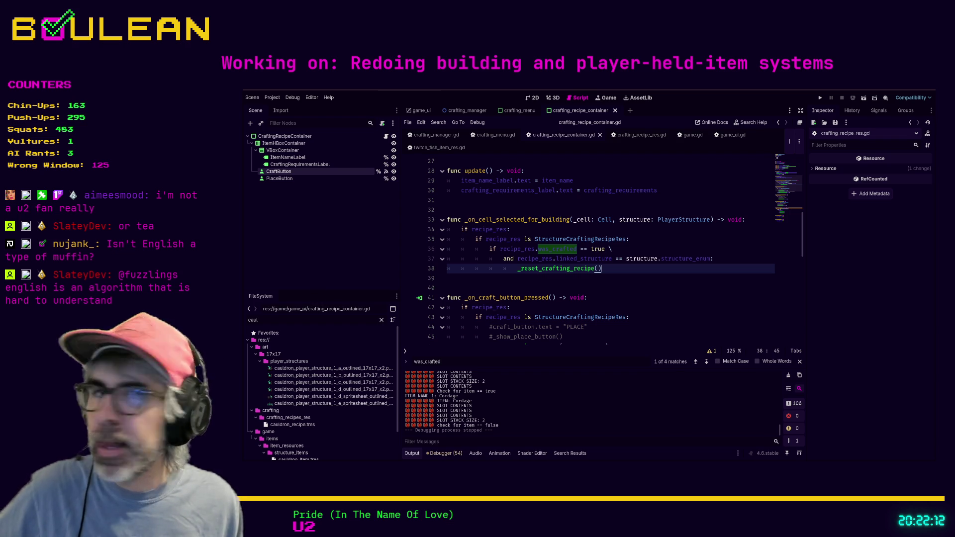
key(Down)
Step: Run the game, open and close the Crafting panel, and move the wizard one tile west
key(F5)
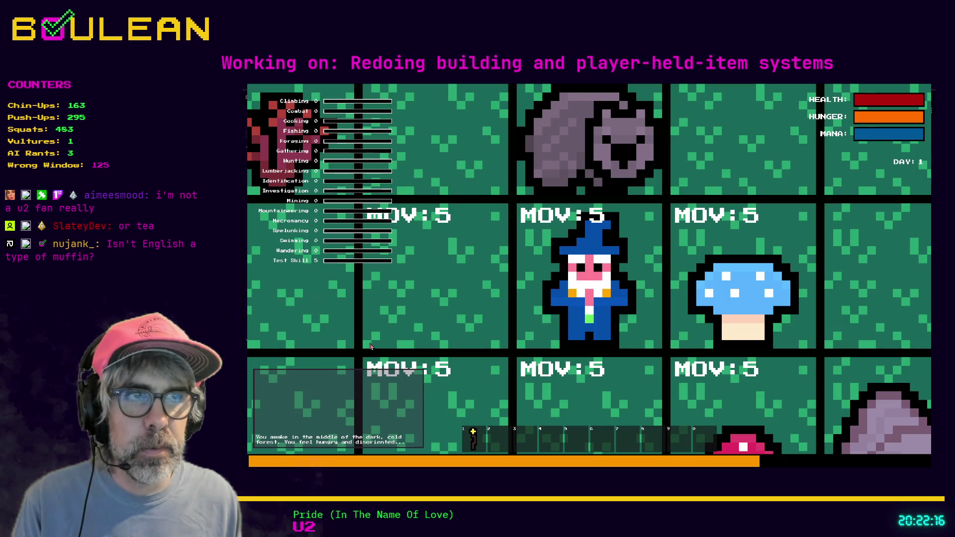
key(c)
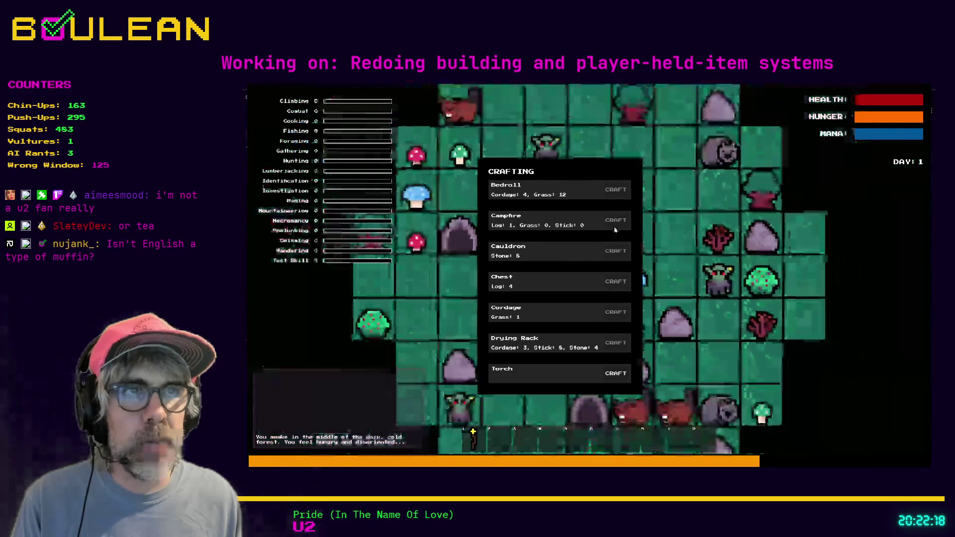
key(c)
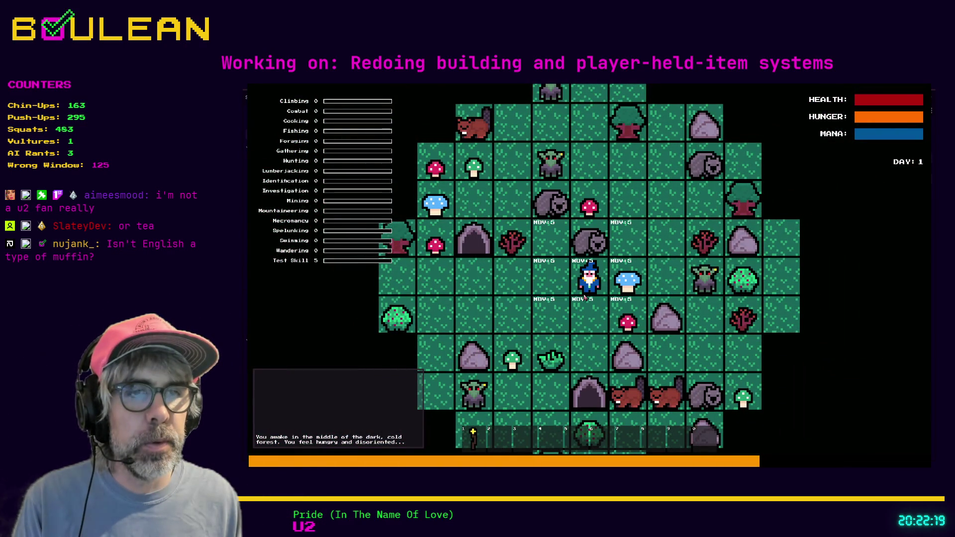
key(a)
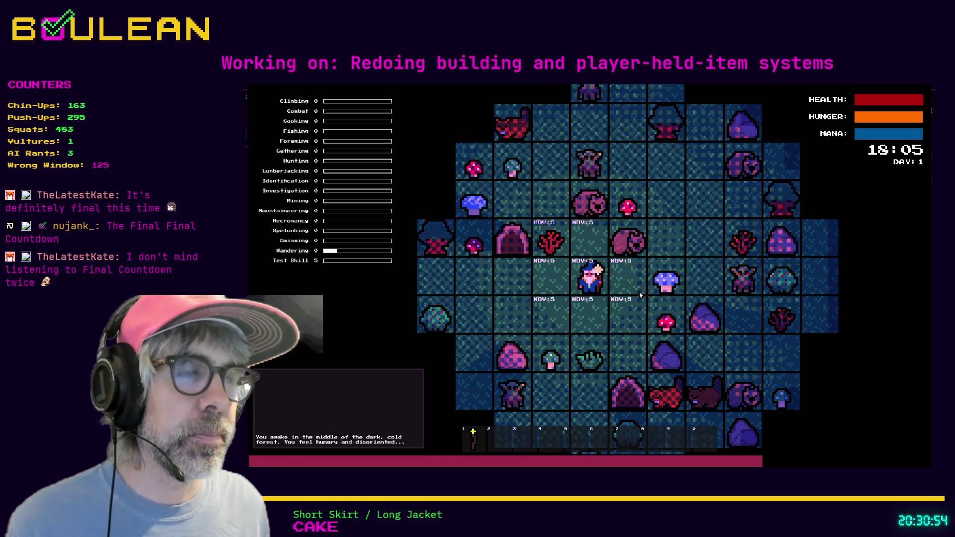
Step: Stop the running game with F8 once the clock reaches 18:05
key(F8)
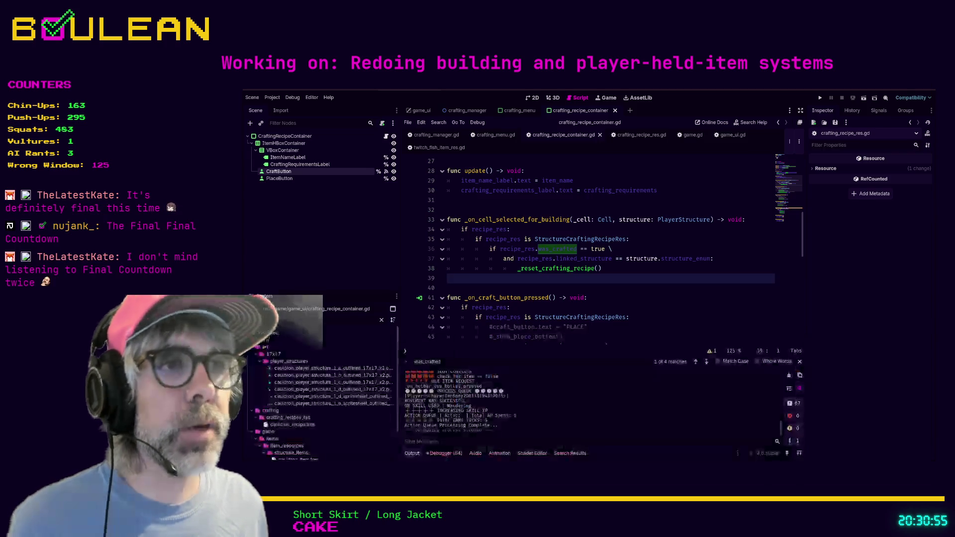
Step: Delete the was_crafted declaration from crafting_recipe_res.gd
click(636, 135)
click(613, 281)
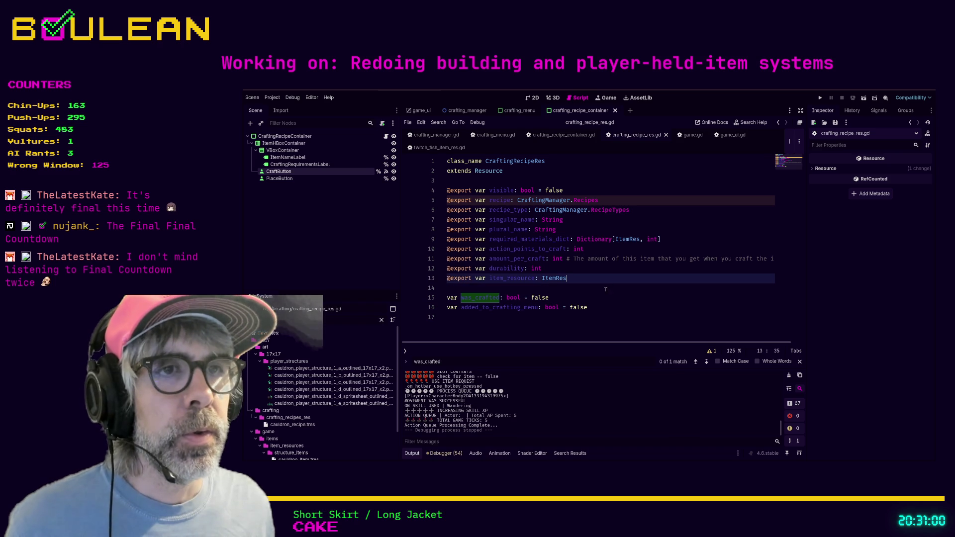
click(584, 298)
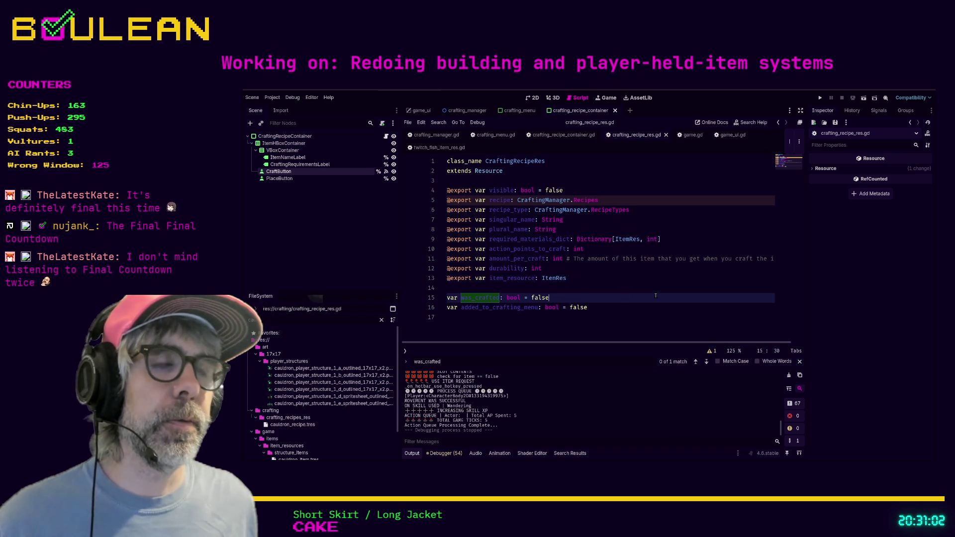
key(shift+Home)
key(ctrl+c)
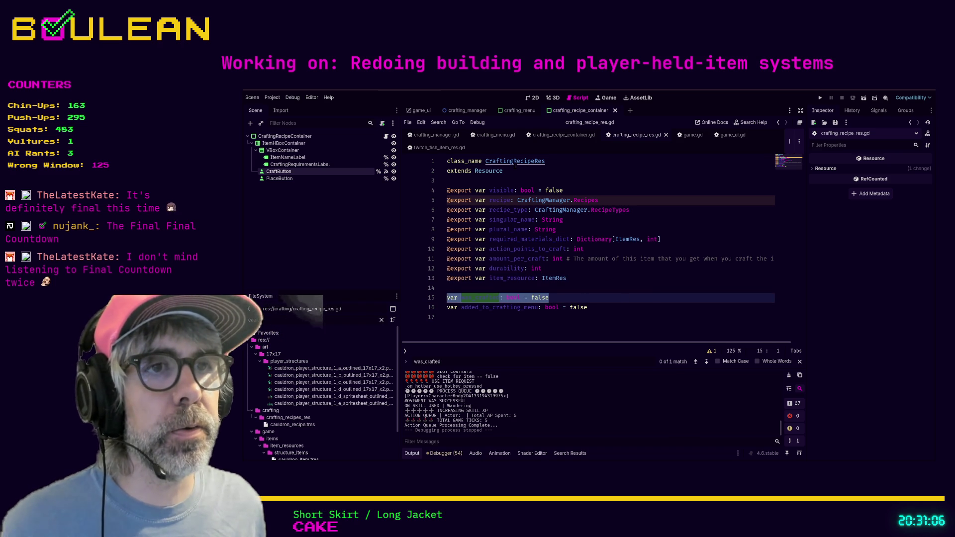
key(BackSpace)
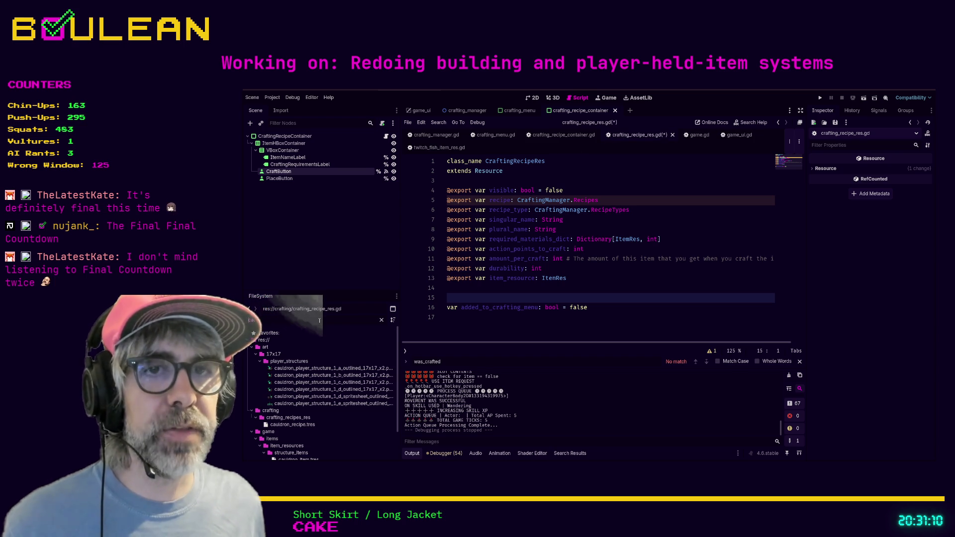
Step: Paste was_crafted into structure_crafting_recipe_res.gd, save, and relaunch the game with F5
key(BackSpace)
key(BackSpace)
text(str)
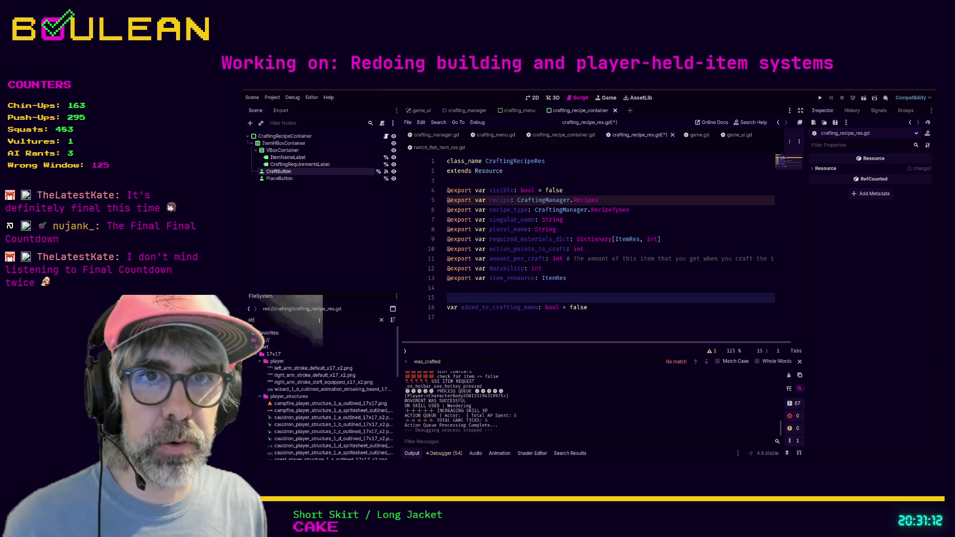
text(ucture)
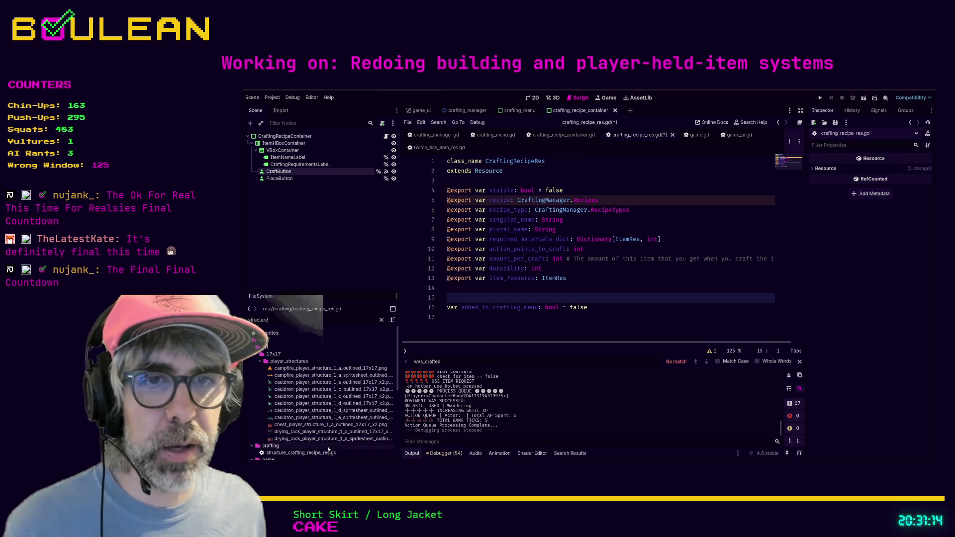
double_click(326, 453)
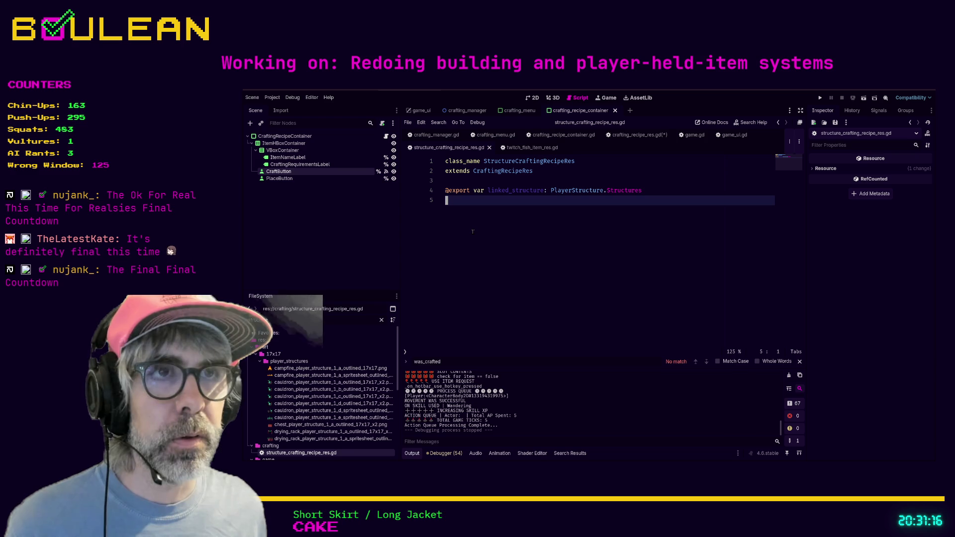
key(ctrl+v)
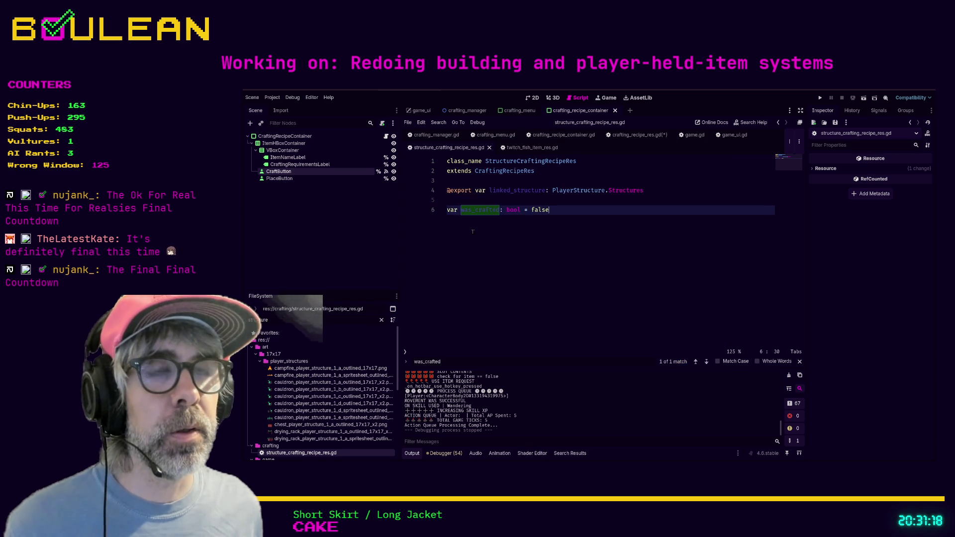
click(473, 231)
key(BackSpace)
key(BackSpace)
key(BackSpace)
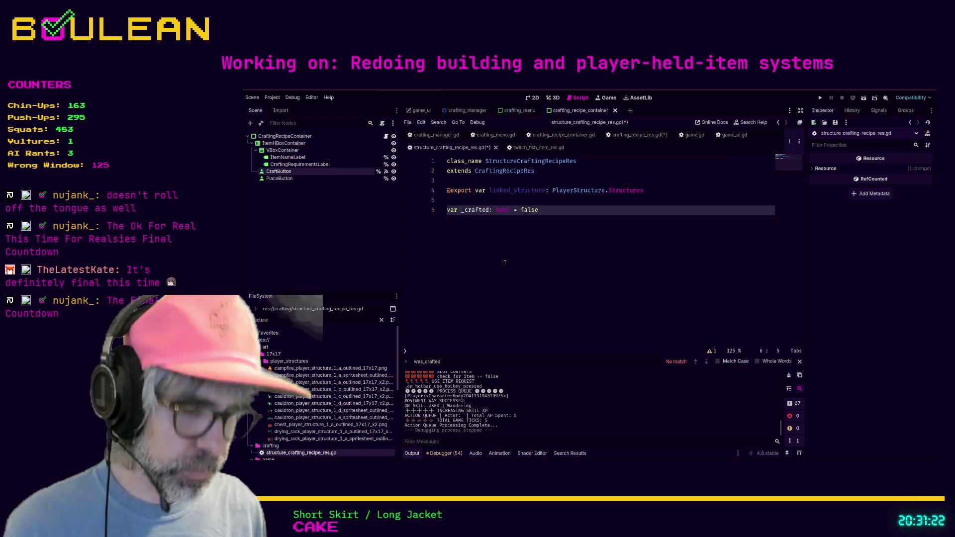
text(was)
key(ctrl+s)
click(596, 263)
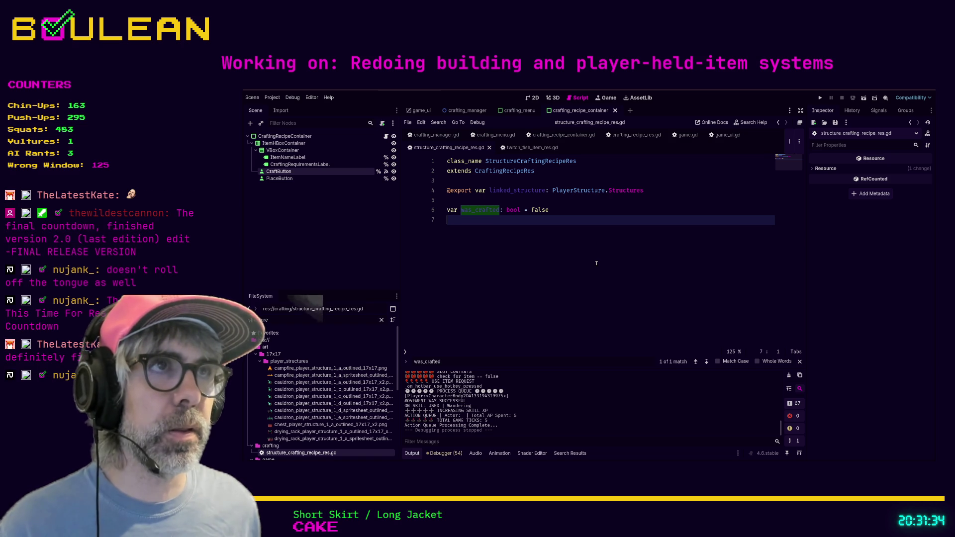
key(F5)
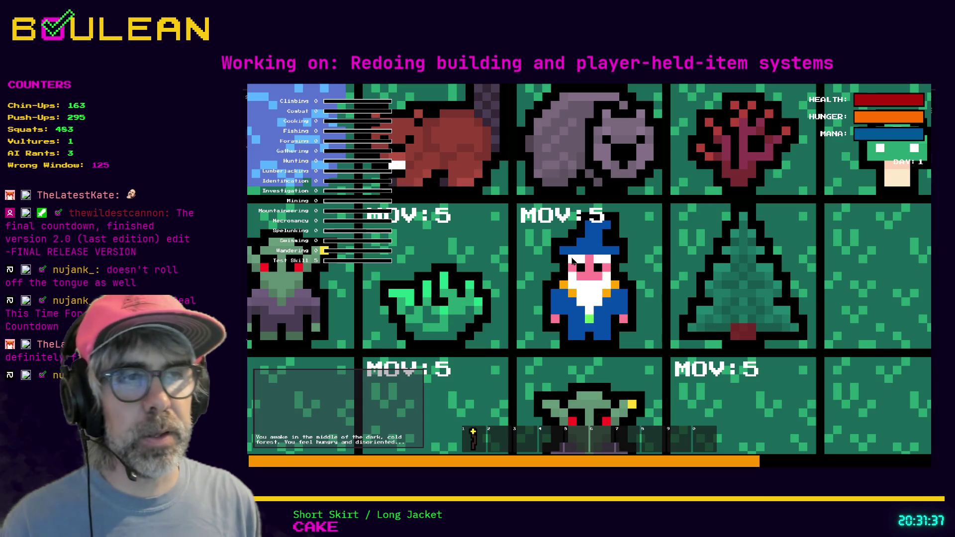
Step: Zoom the game camera out to show more of the forest around the wizard
scroll(572, 261, down, 3)
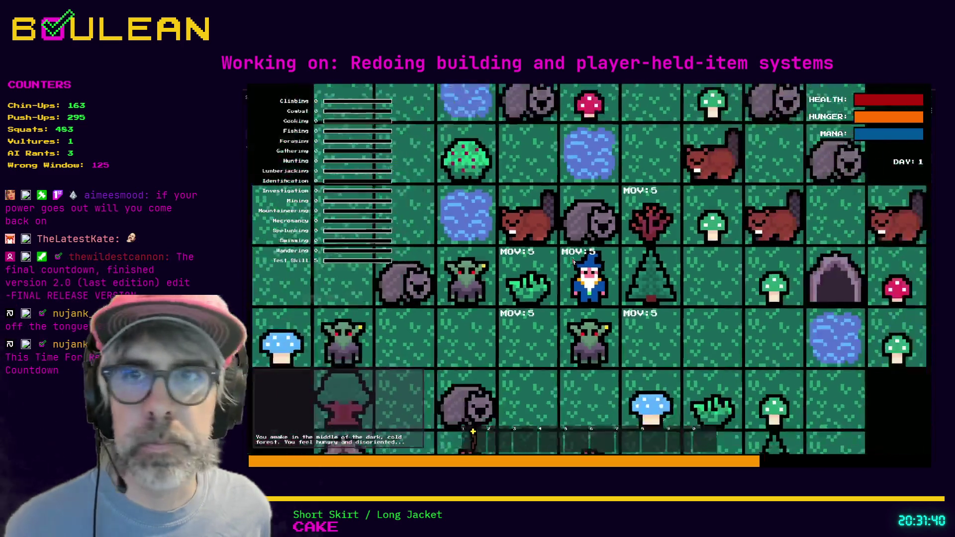
scroll(573, 261, down, 3)
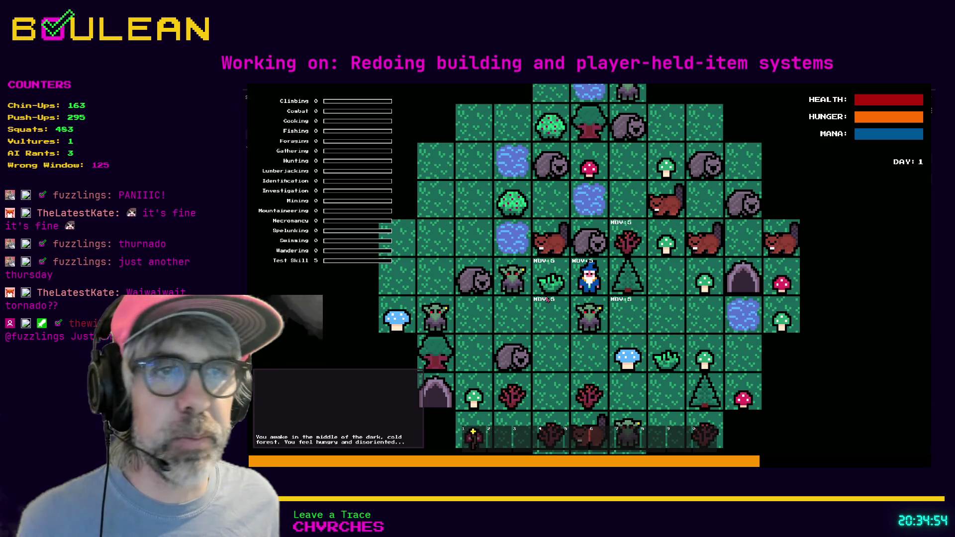
Step: Collect the adjacent grass tuft, move the wizard left and down, then open the crafting menu
key(i)
click(547, 298)
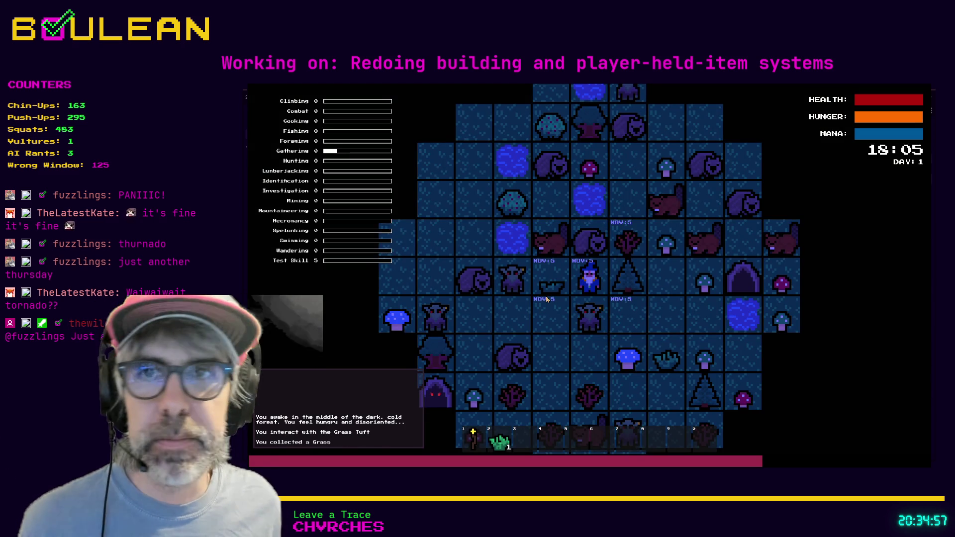
click(546, 298)
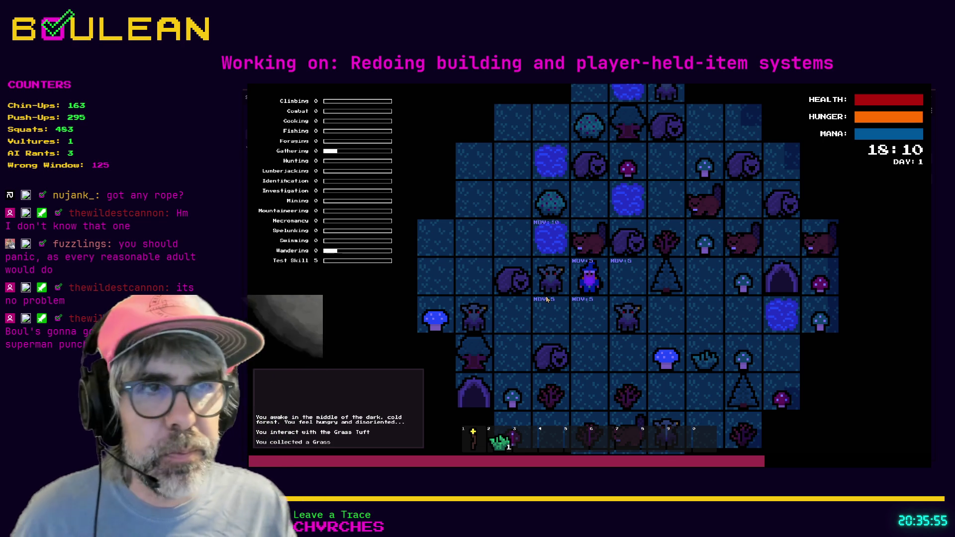
key(Down)
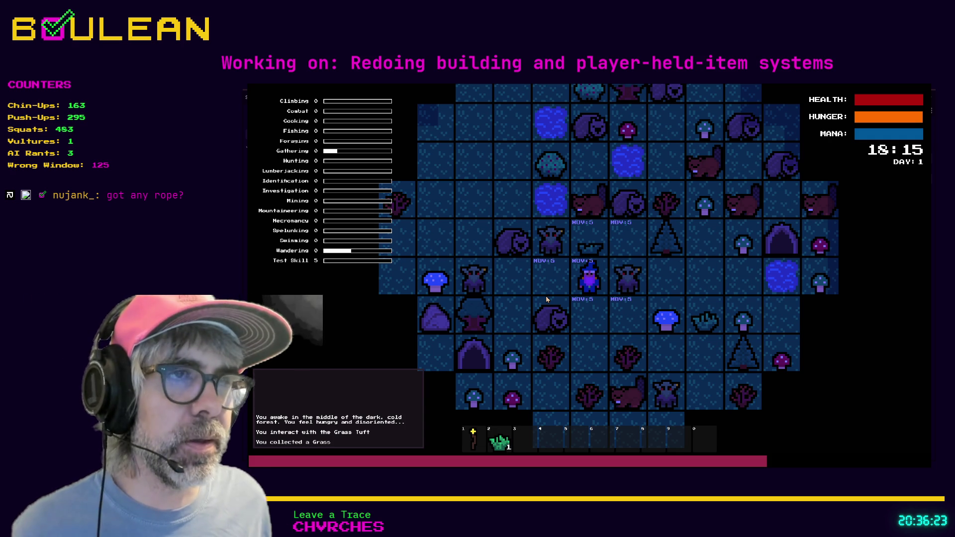
key(c)
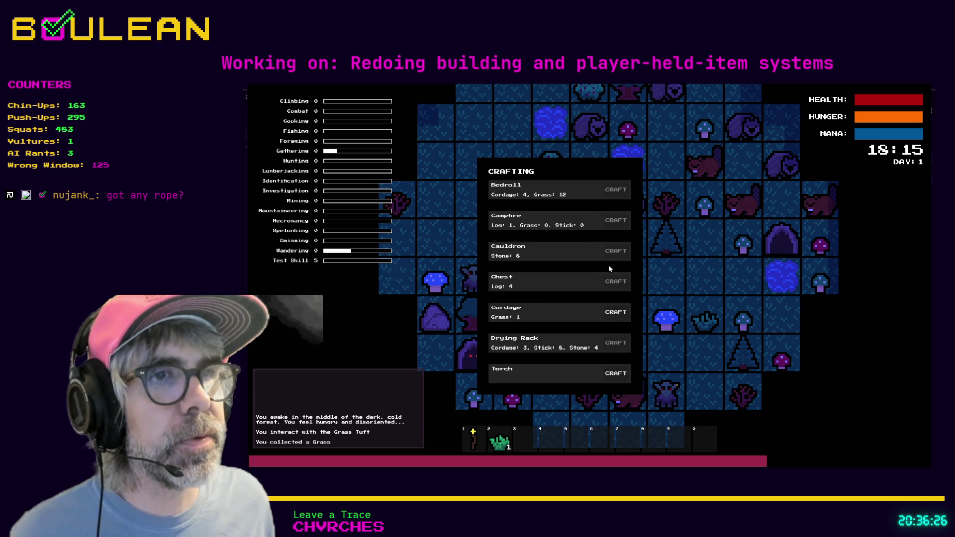
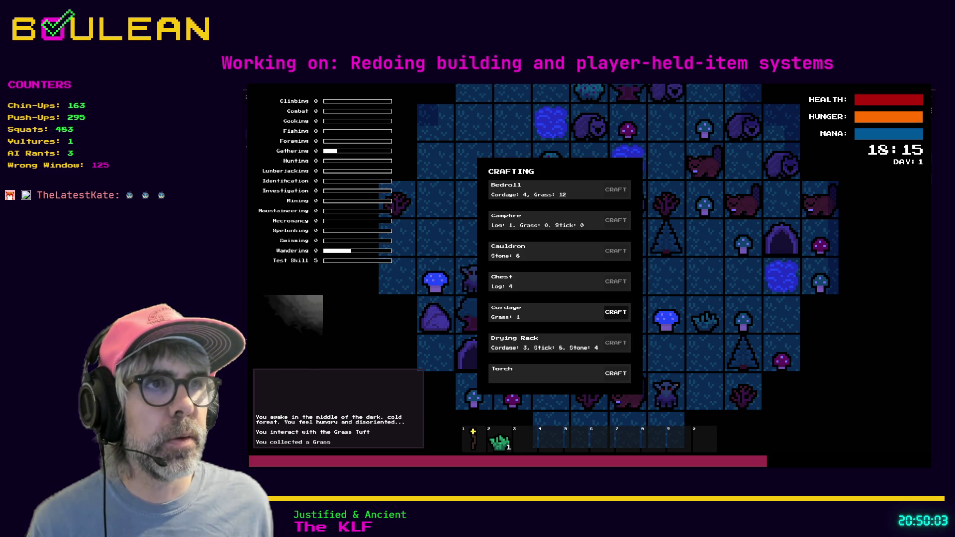
Step: Relaunch the game and walk the wizard onto the grass tuft
key(F8)
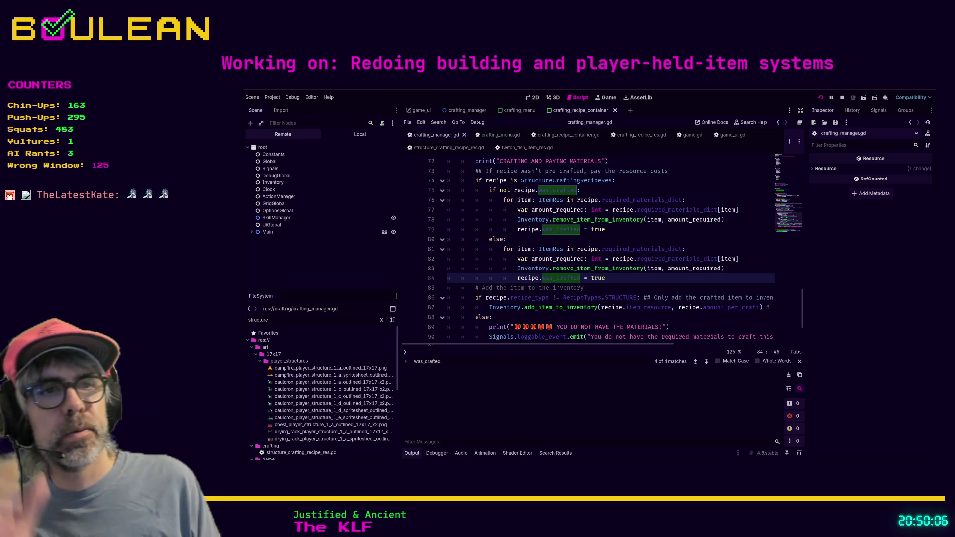
key(F5)
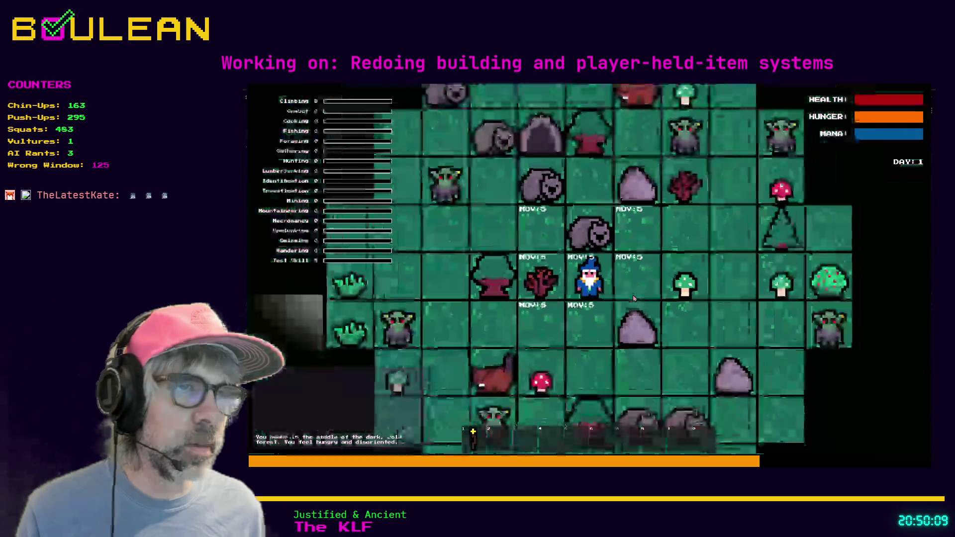
key(d)
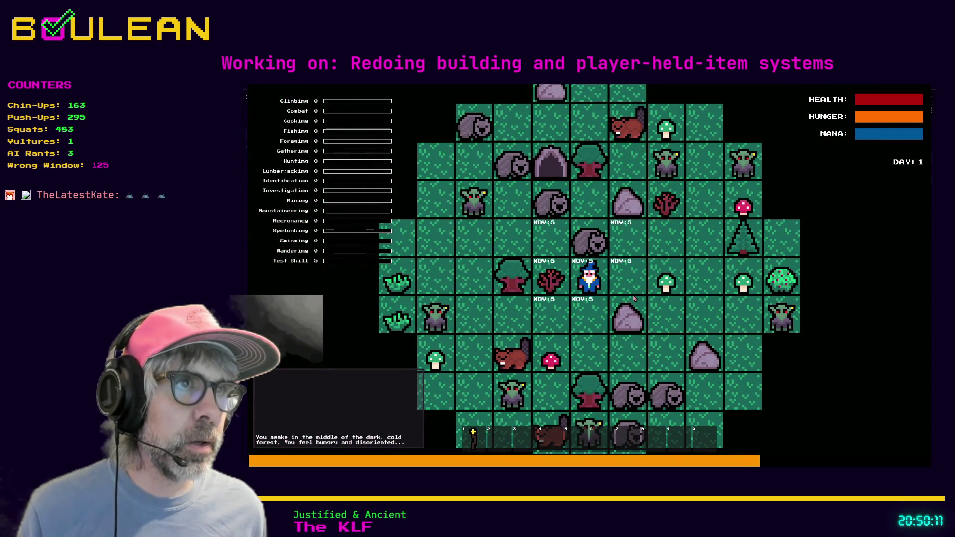
key(d)
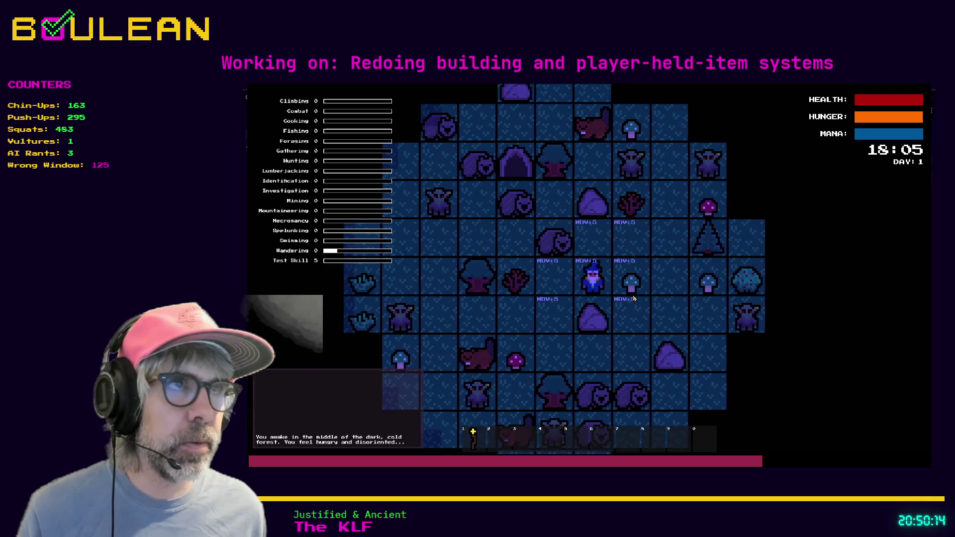
key(d)
key(s)
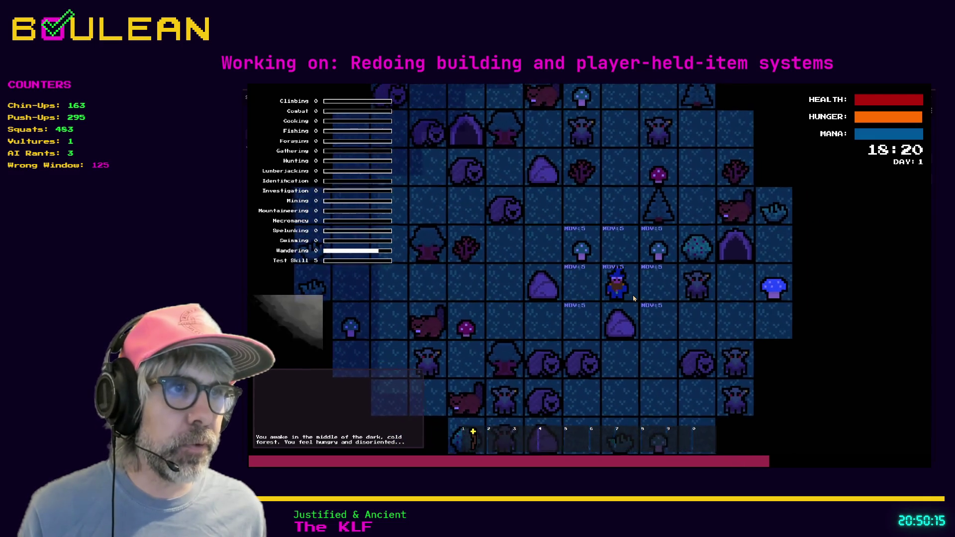
key(d)
key(s)
key(s)
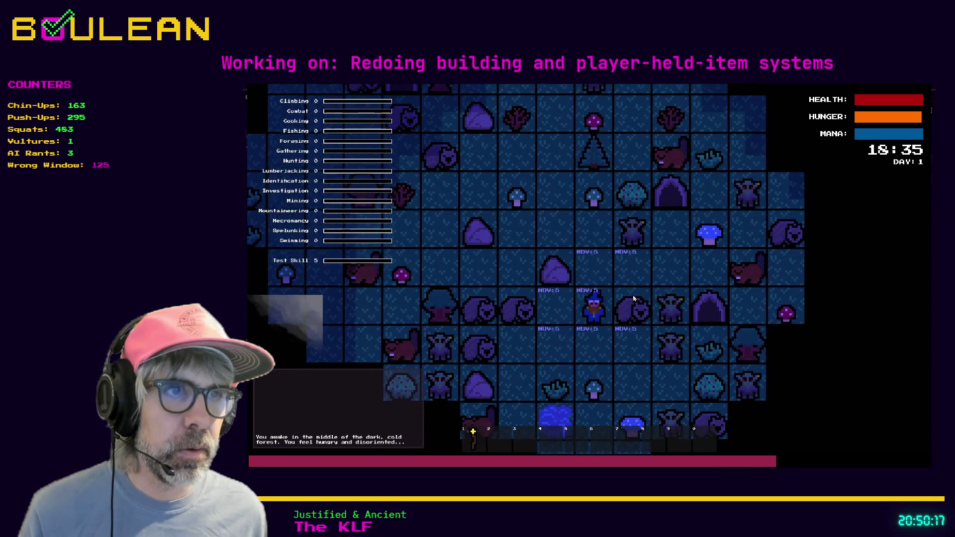
key(s)
key(a)
key(s)
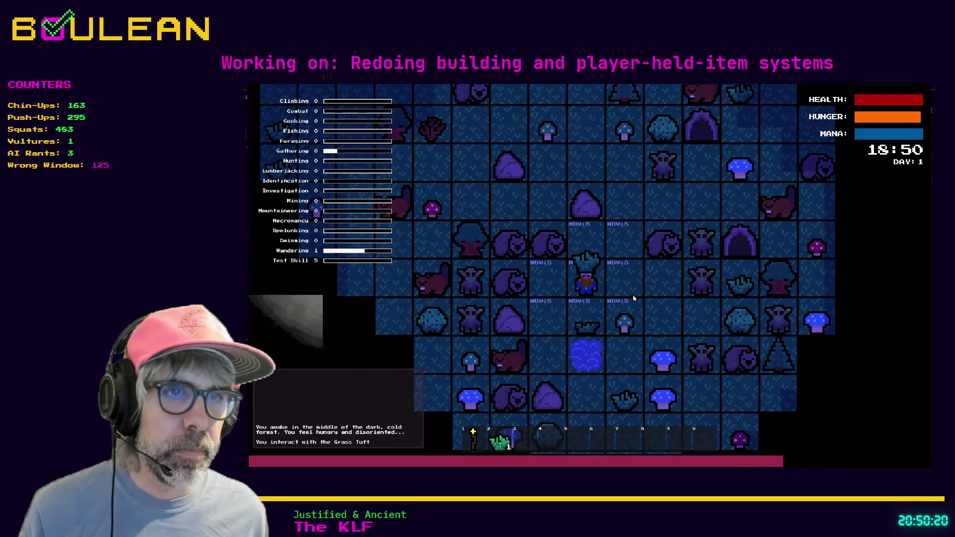
Step: Craft Cordage three times in the crafting menu, close it, and stop the game
key(c)
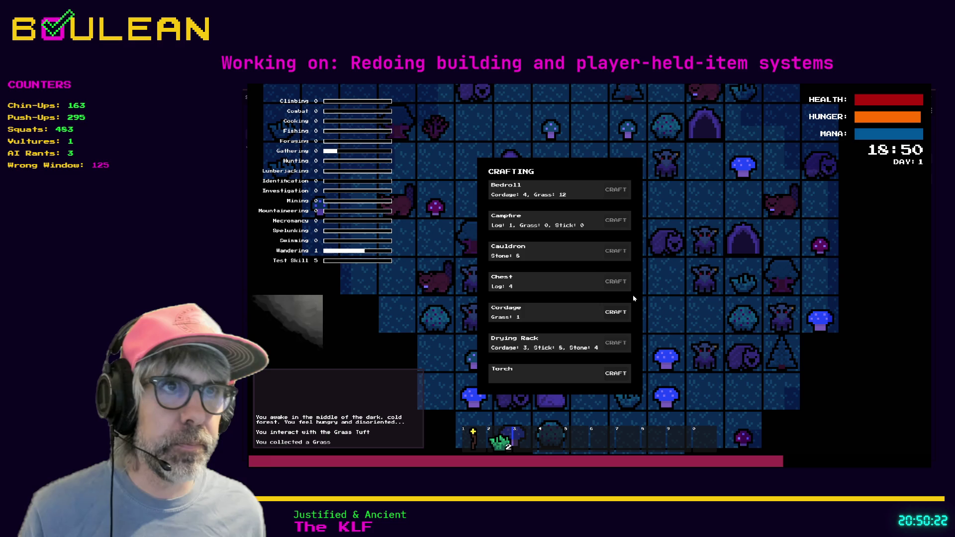
click(619, 313)
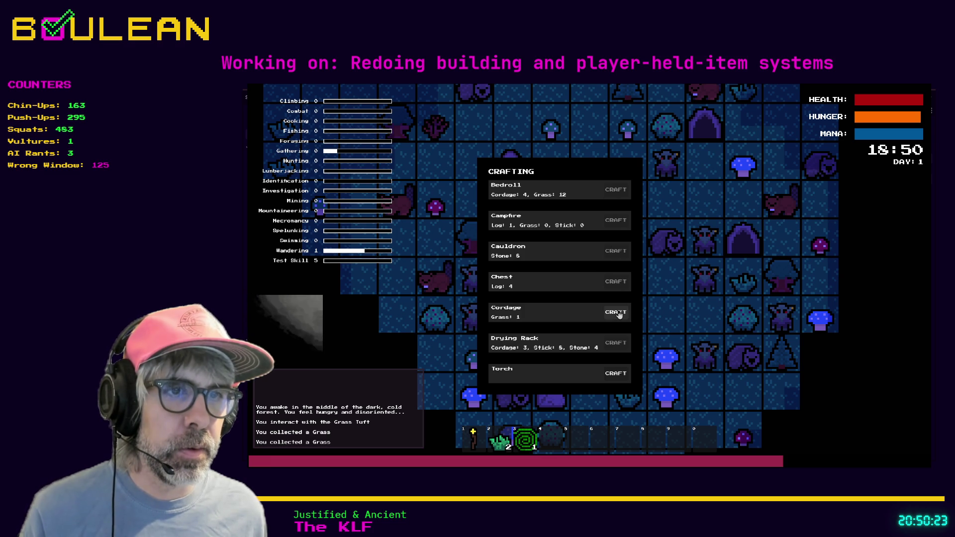
click(619, 314)
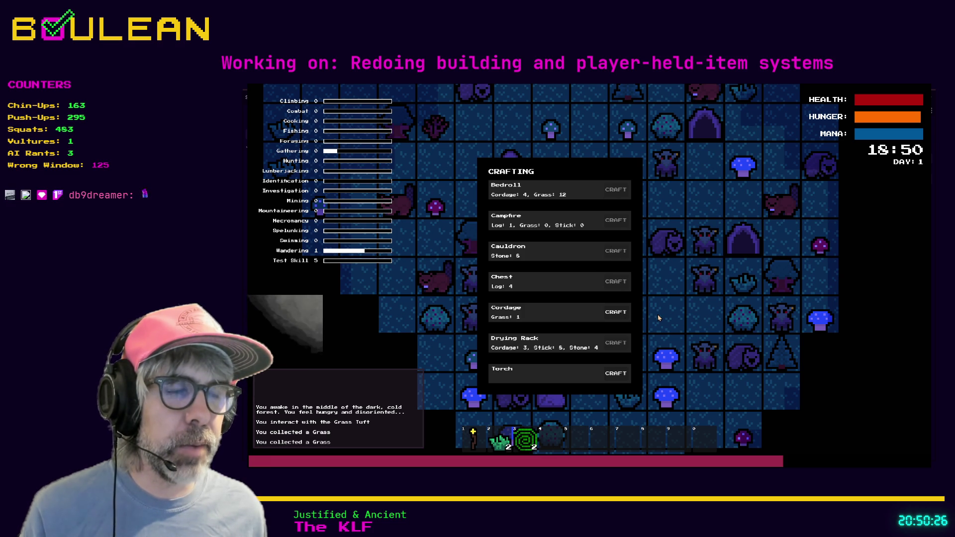
click(619, 313)
key(c)
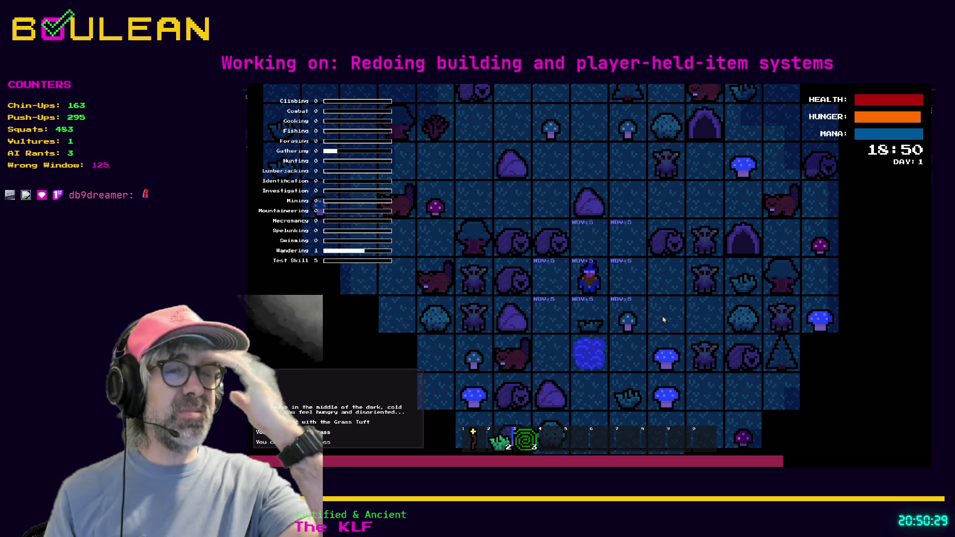
key(F8)
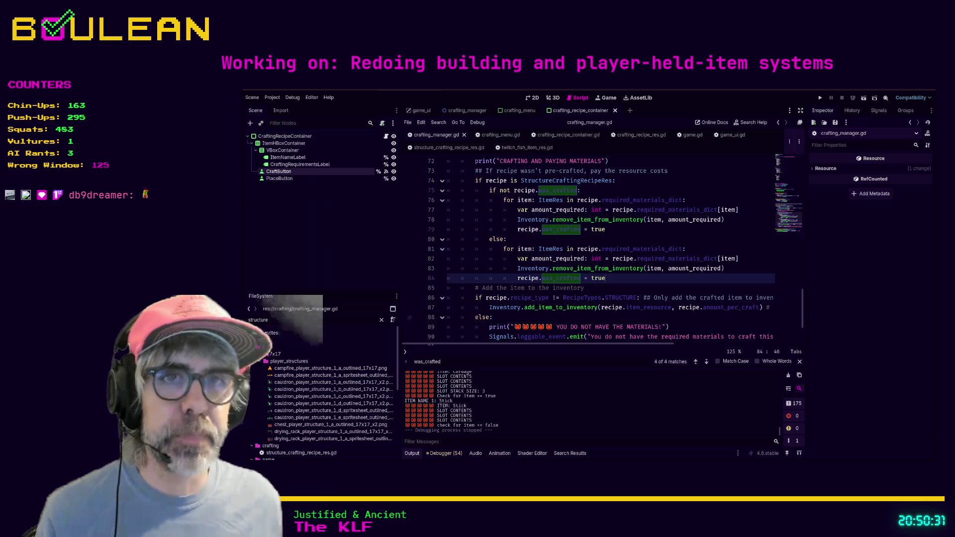
Step: Filter the FileSystem for 'cordage' and select cordage_recipe.tres
key(ctrl+a)
text(cor)
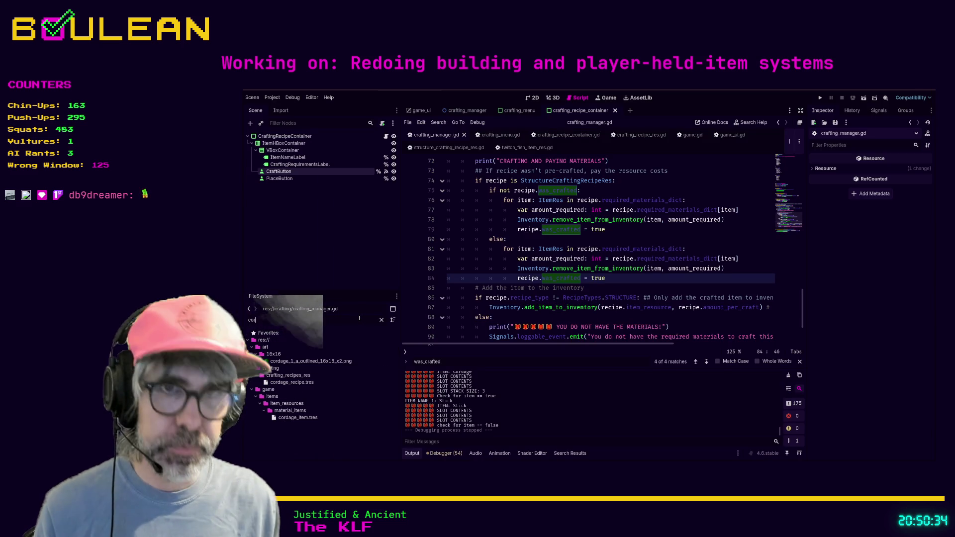
text(dage)
click(301, 382)
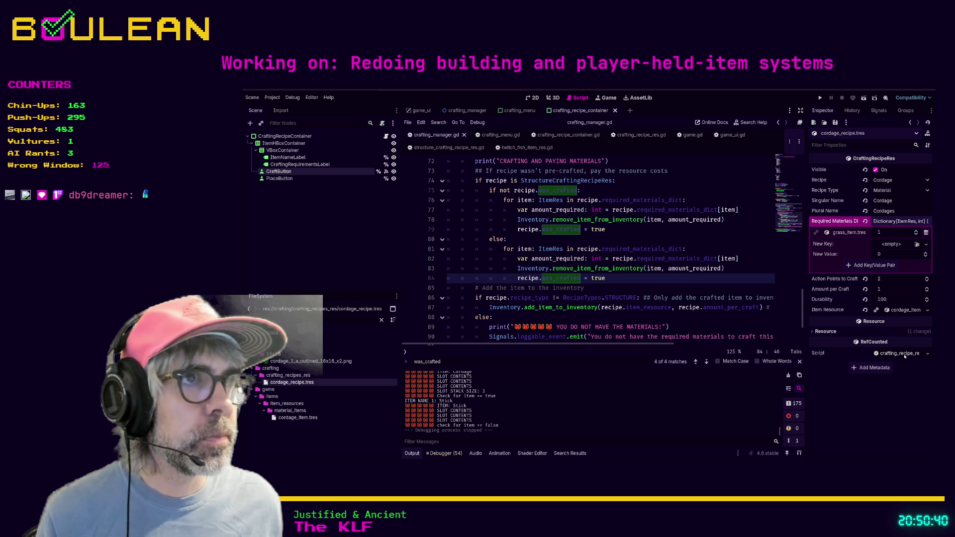
Step: Review the was_crafted else block on lines 79–84 of crafting_manager.gd, then rerun the game
key(Up)
key(Up)
key(Up)
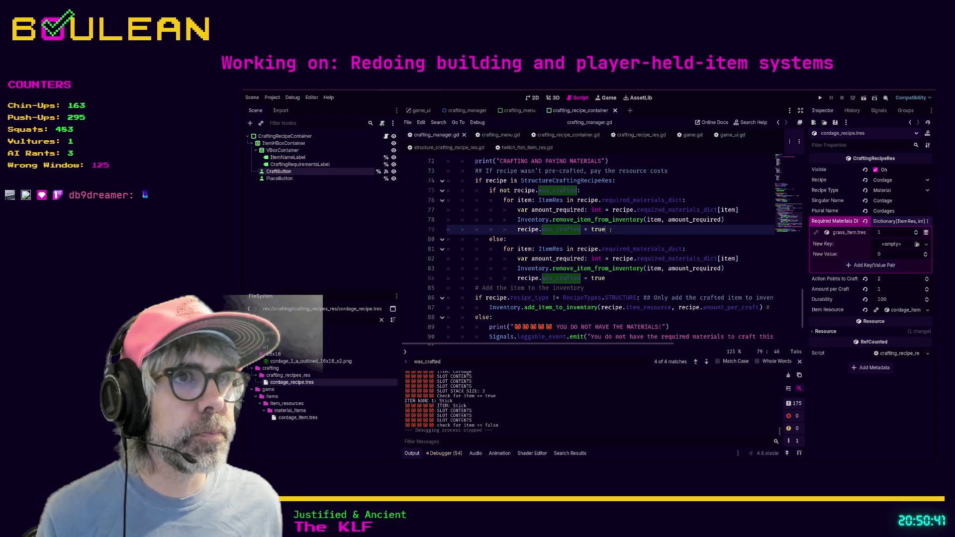
scroll(641, 265, down, 1)
scroll(641, 265, up, 3)
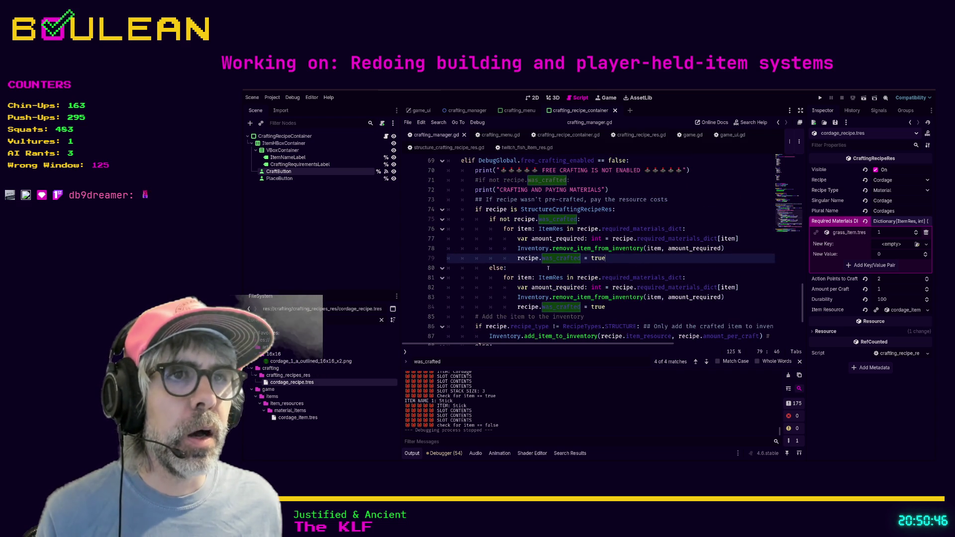
drag(623, 308, 496, 263)
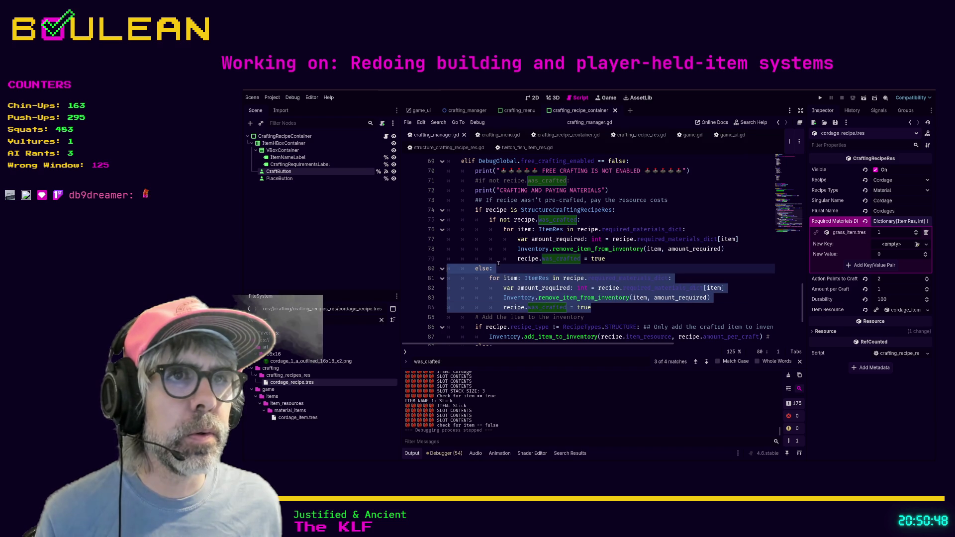
click(519, 269)
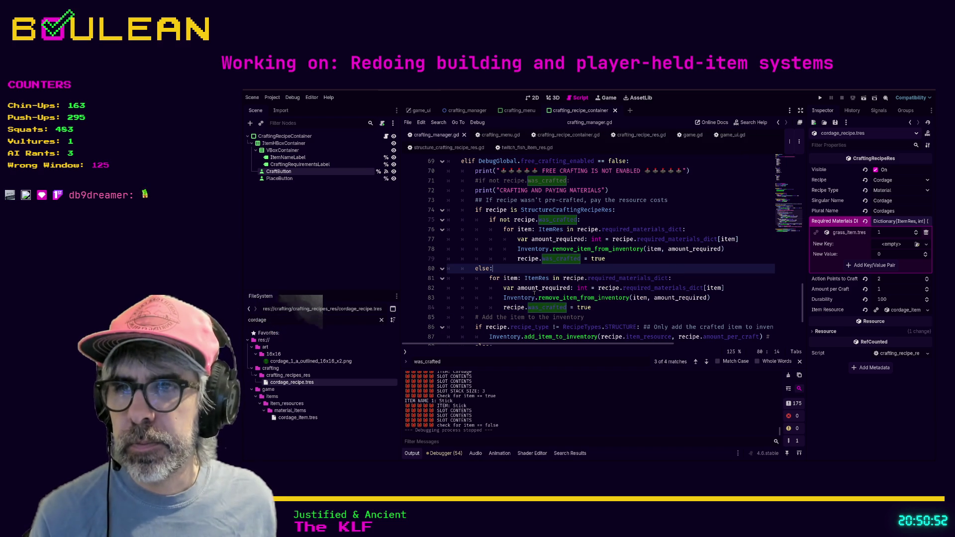
click(607, 308)
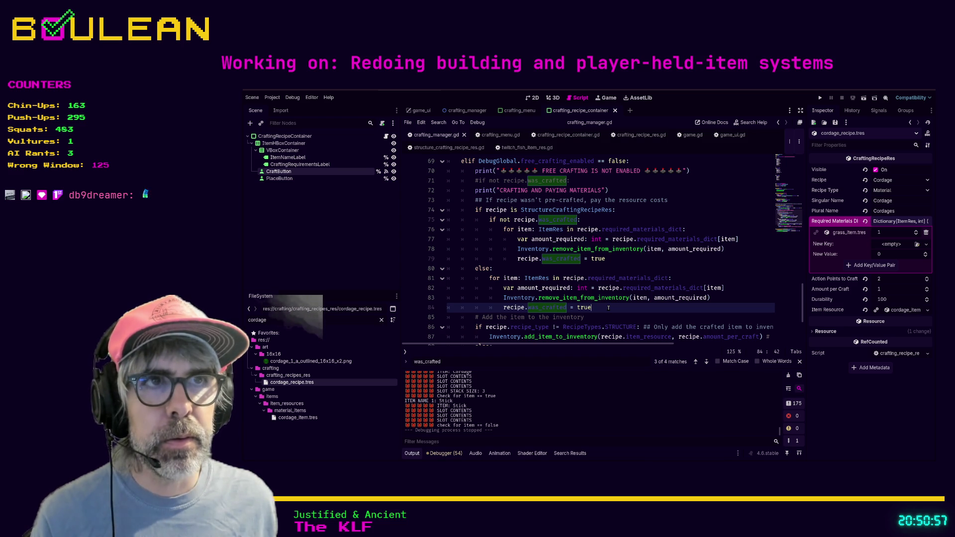
key(F5)
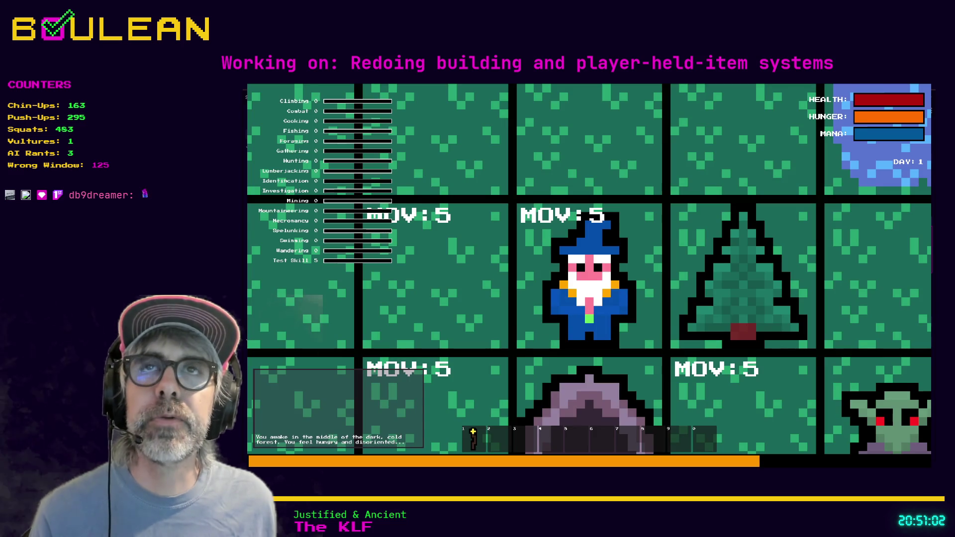
Step: Zoom out and walk the wizard onto the grass tuft with the arrow keys
scroll(577, 306, down, 2)
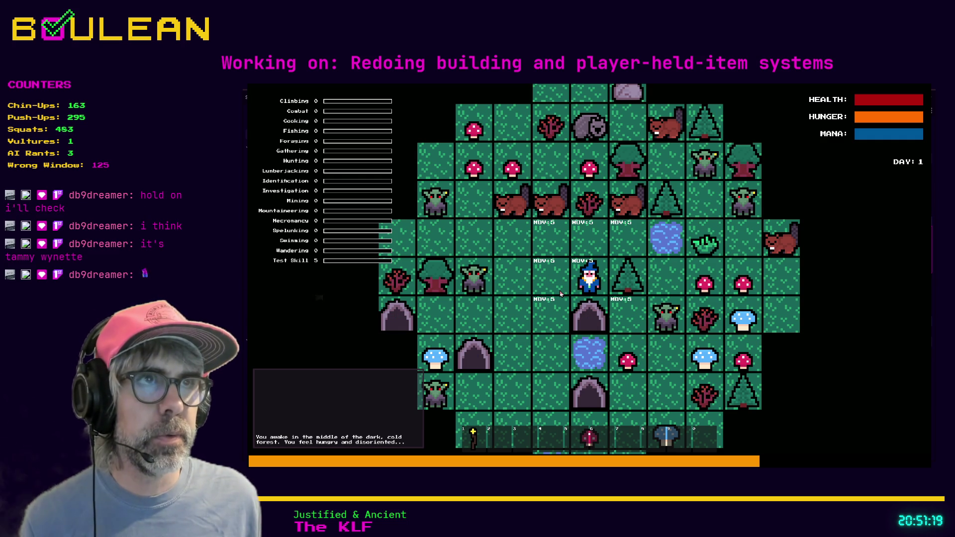
click(561, 293)
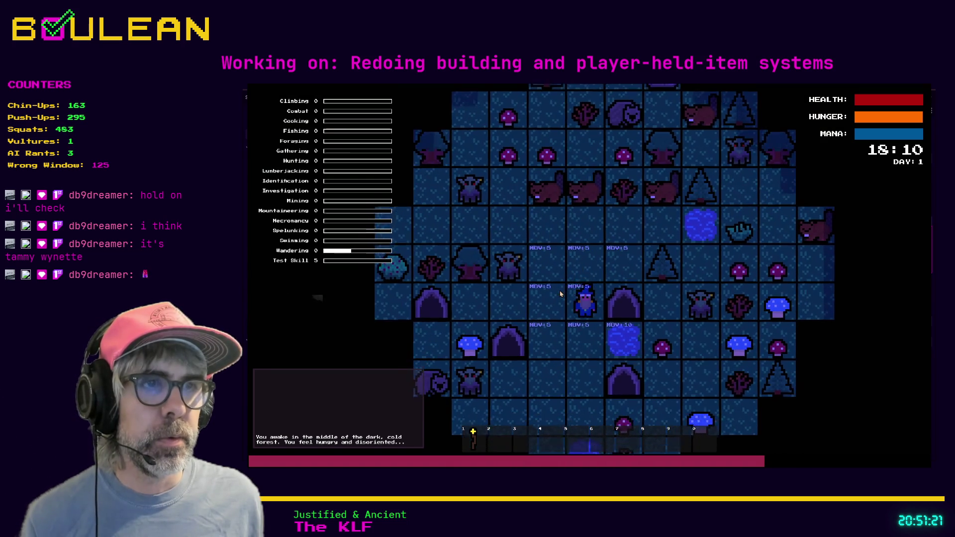
key(Down)
key(Down)
key(Down)
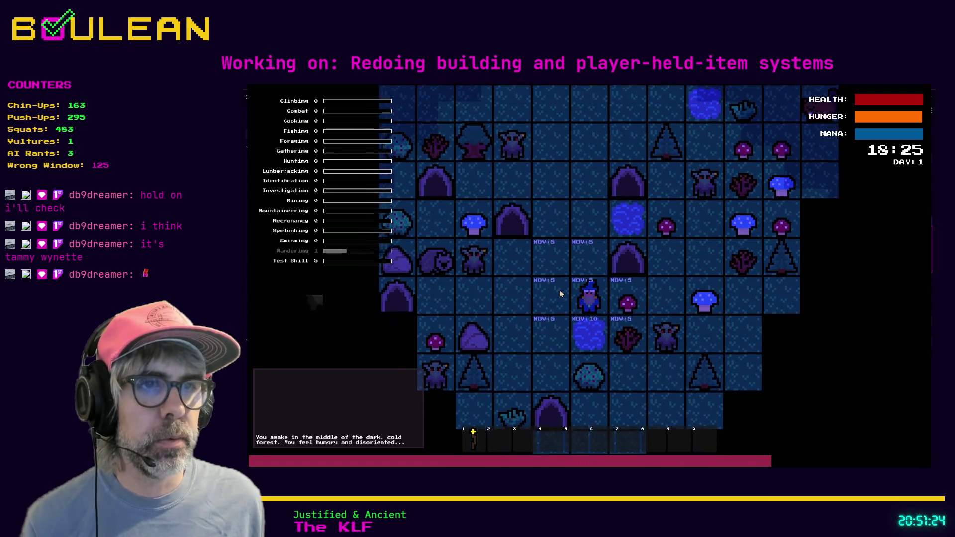
key(Left)
key(Left)
key(Down)
key(Down)
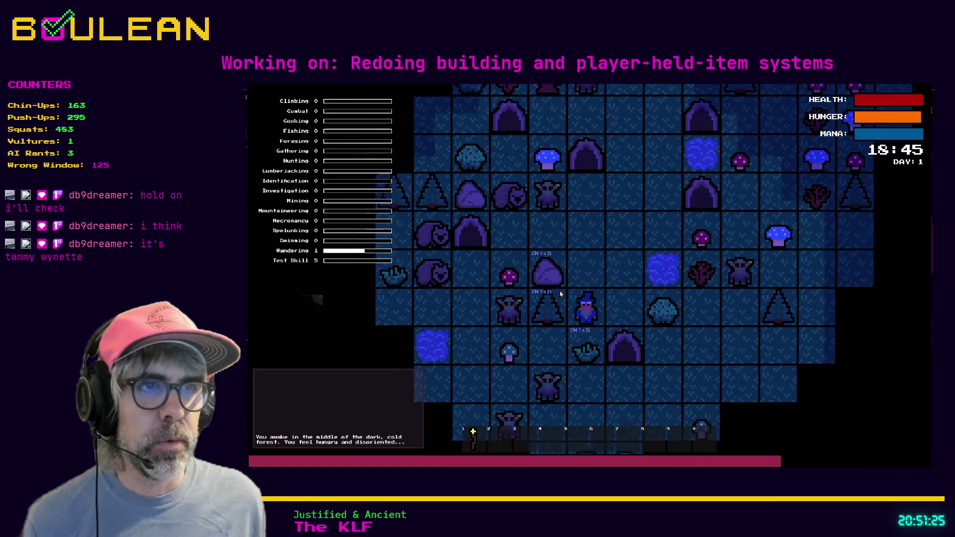
key(Down)
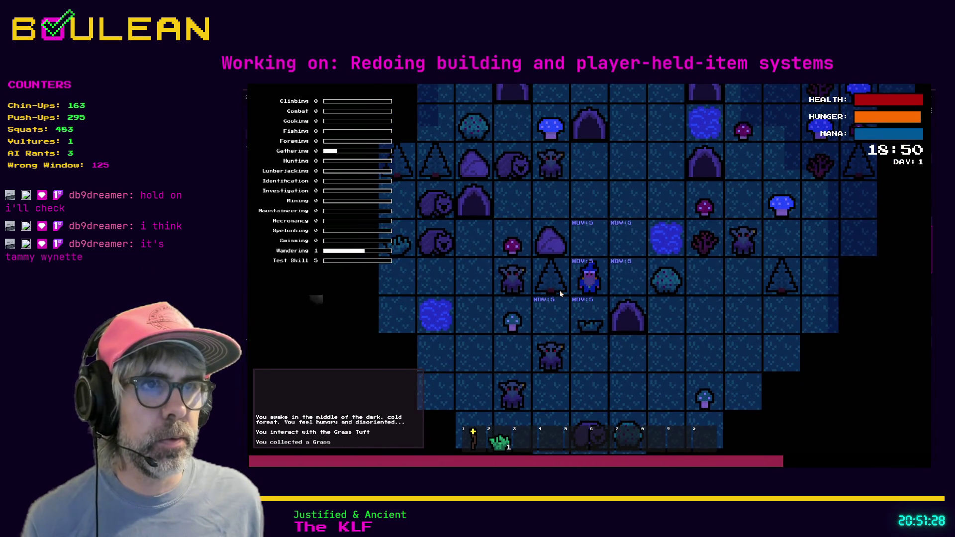
Step: Craft Cordage from the gathered Grass, then restart the game
key(c)
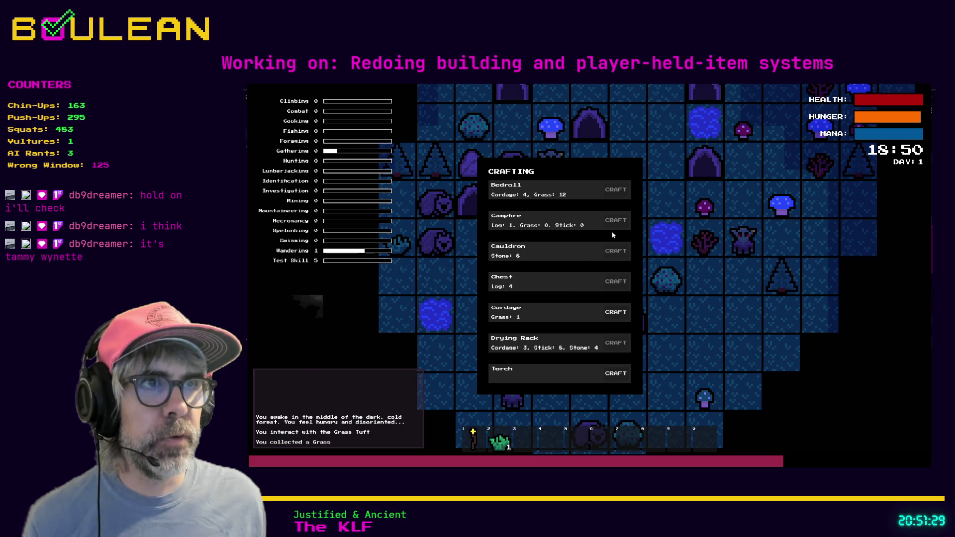
click(616, 312)
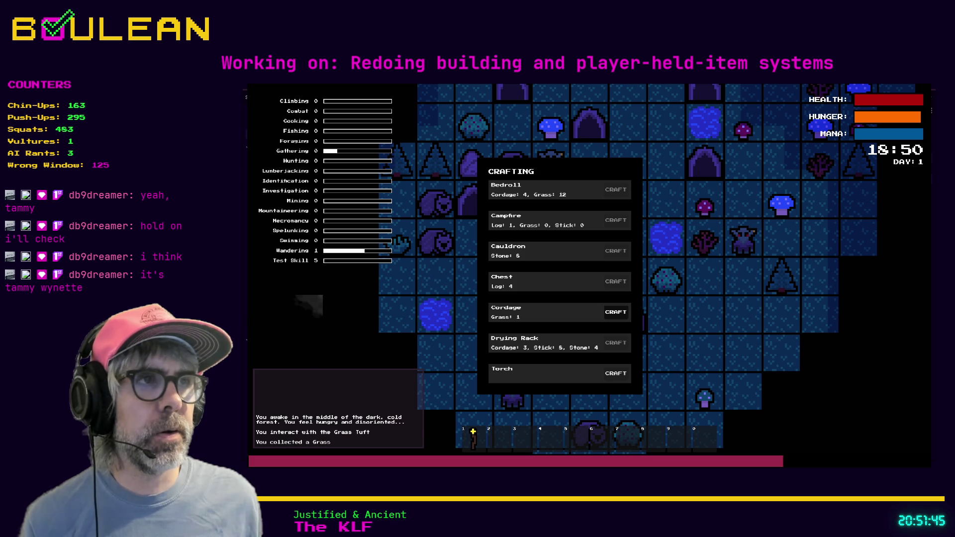
key(alt+Tab)
key(F5)
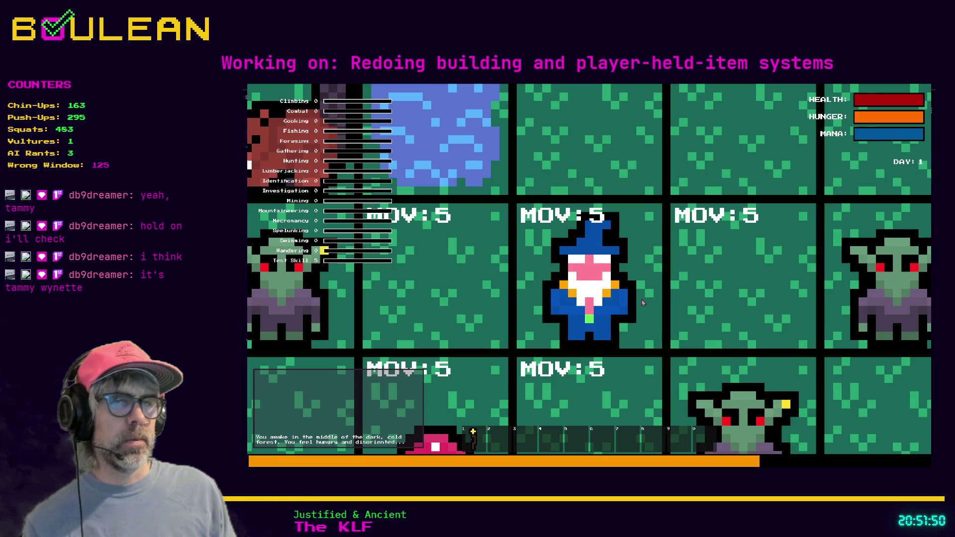
Step: Walk the wizard up onto the grass tufts and gather them
scroll(643, 301, down, 3)
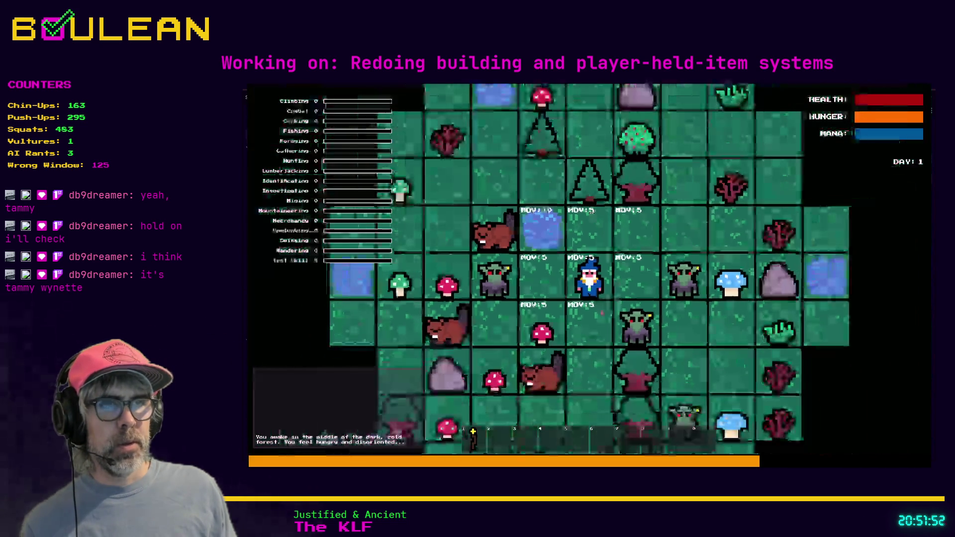
key(d)
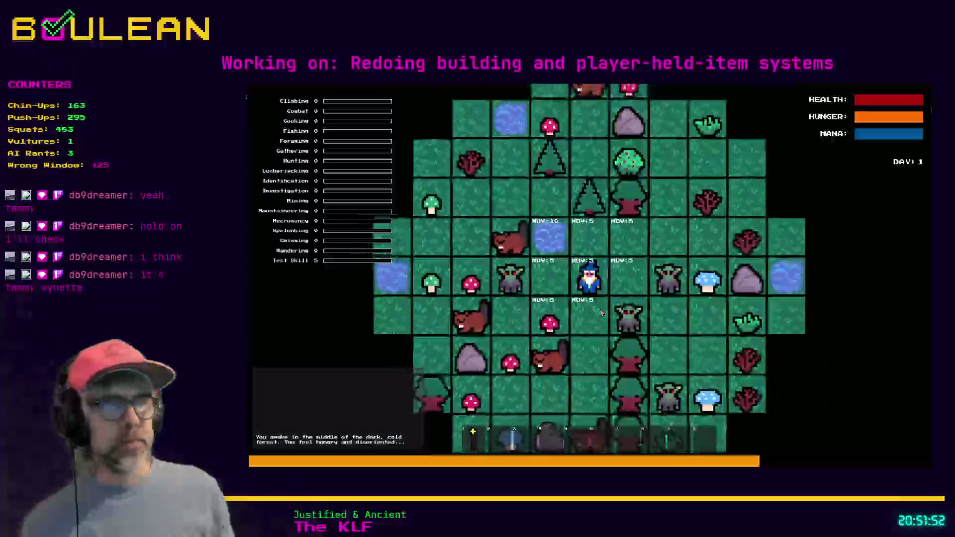
key(w)
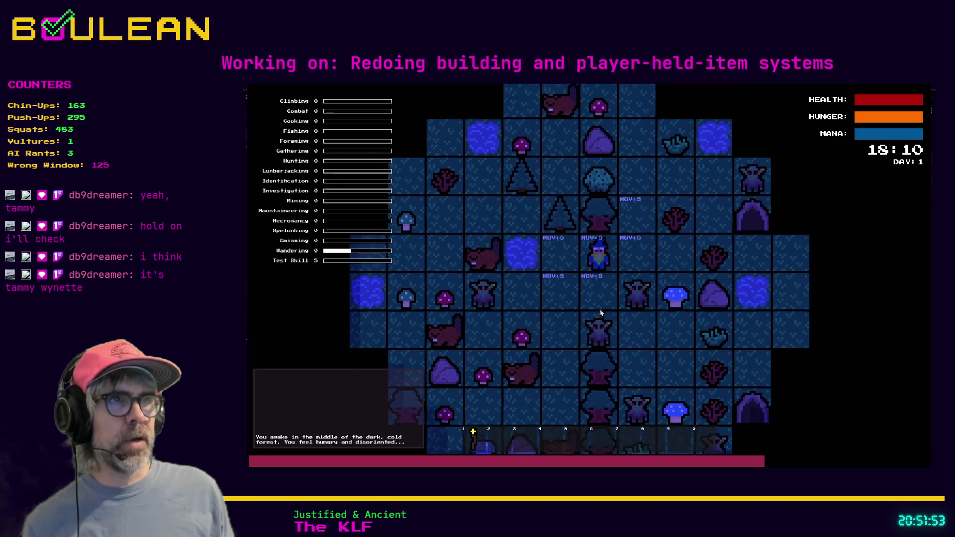
key(w)
key(d)
key(w)
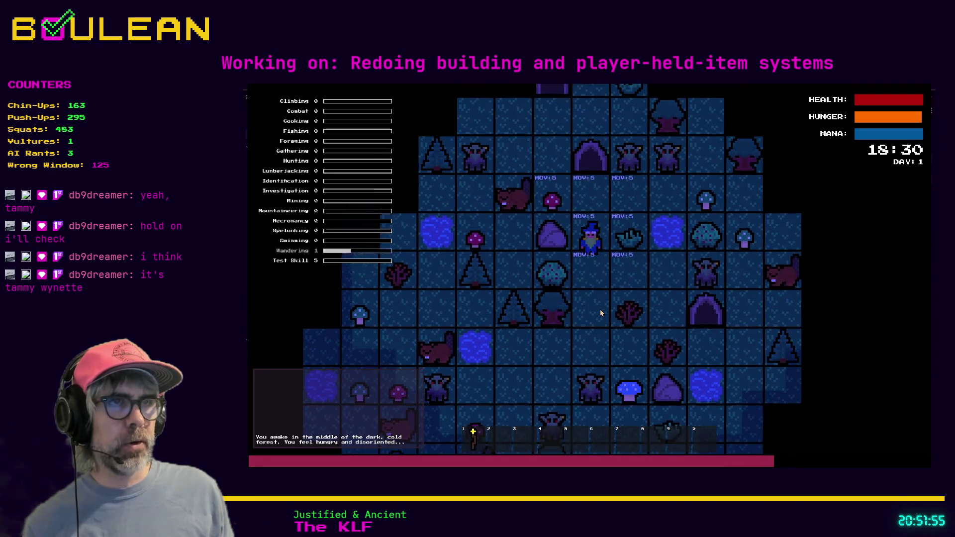
key(w)
key(e)
key(e)
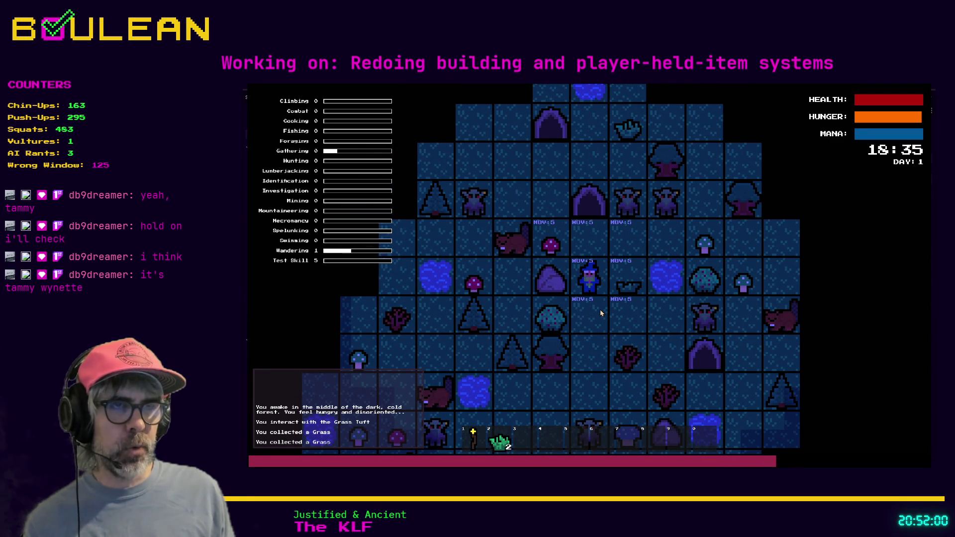
key(s)
Step: Craft two Cordage in the crafting menu, then close it
key(c)
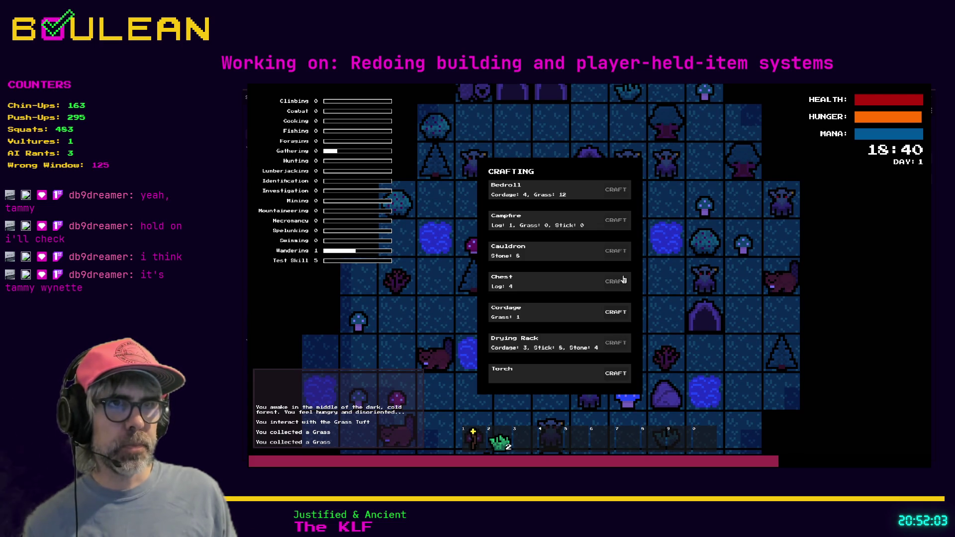
click(618, 313)
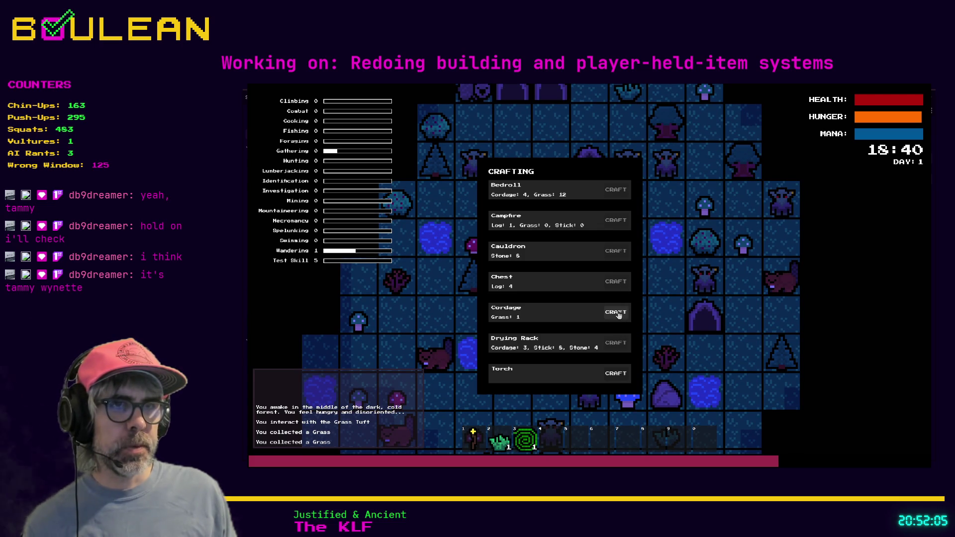
click(619, 315)
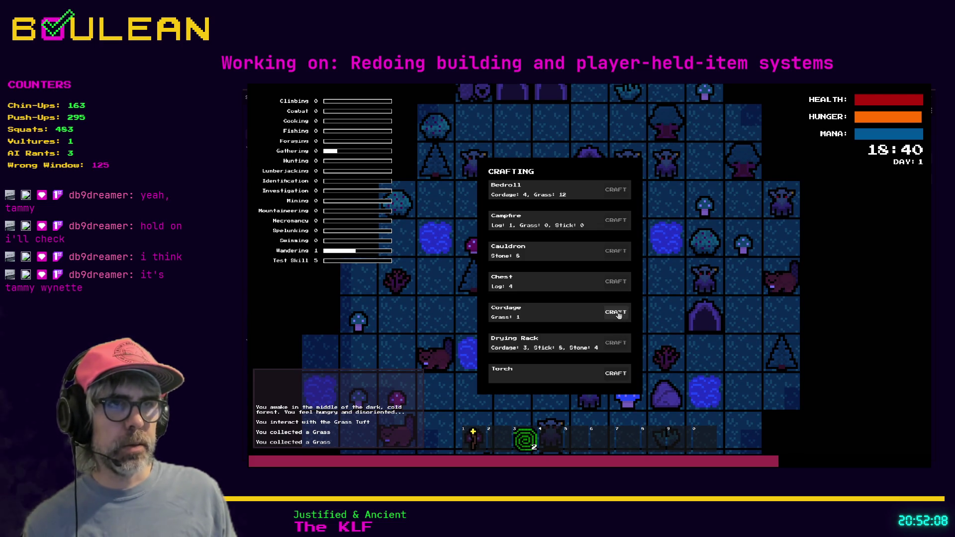
key(Escape)
Step: Chop a tree for a log and craft a Campfire from it
key(s)
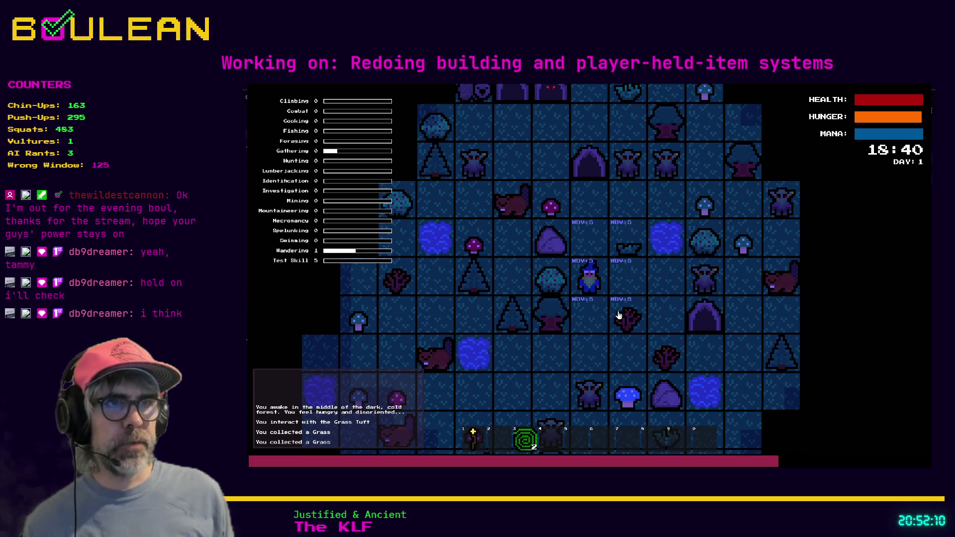
key(a)
key(a)
key(a)
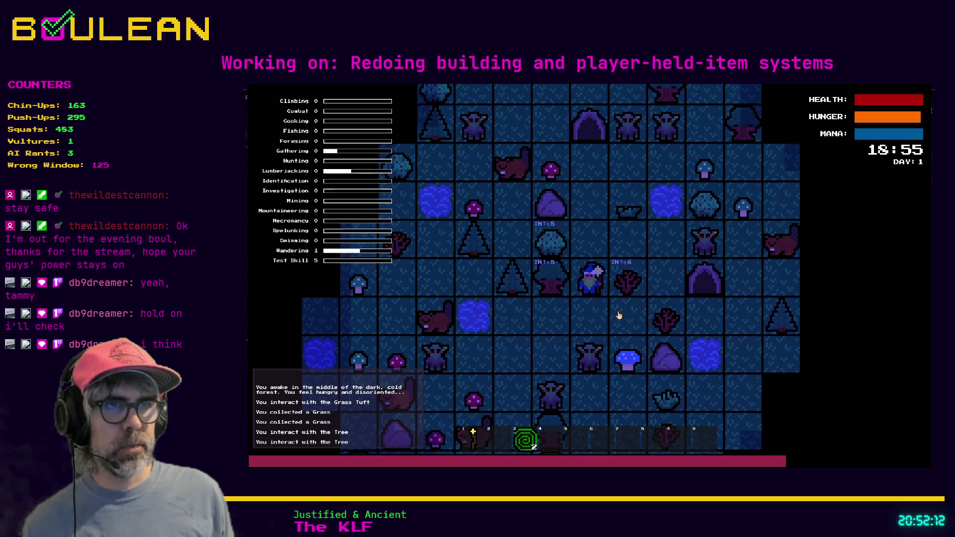
key(c)
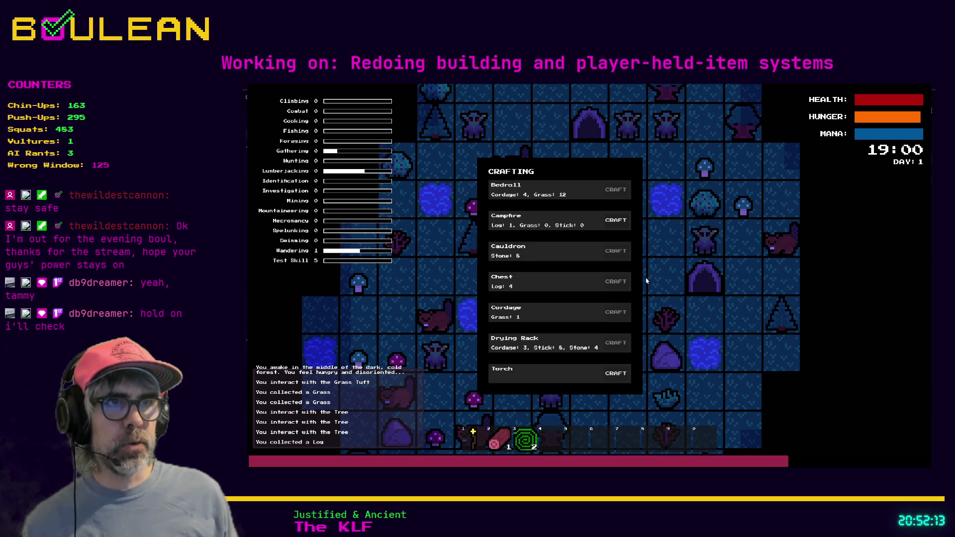
click(619, 219)
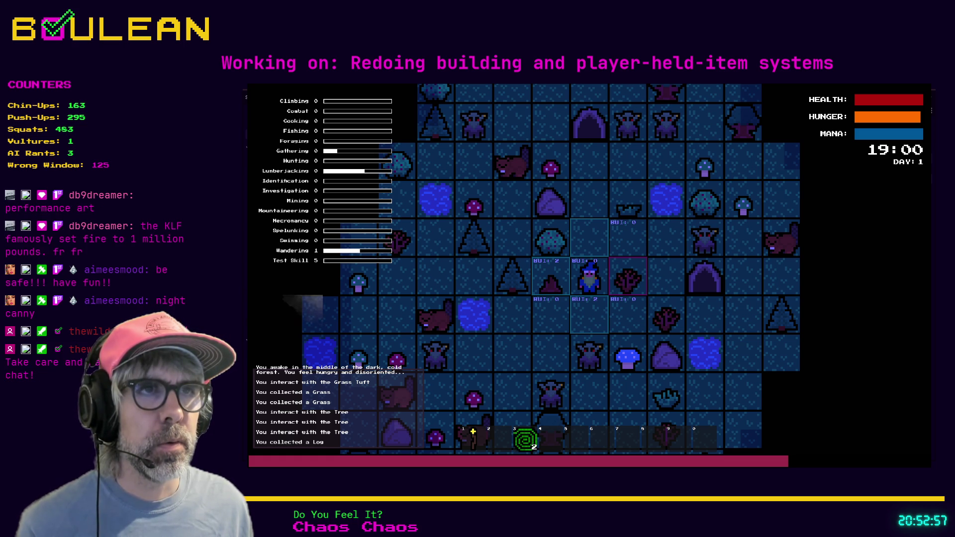
Step: Close the game window and run the project again with F5
key(Escape)
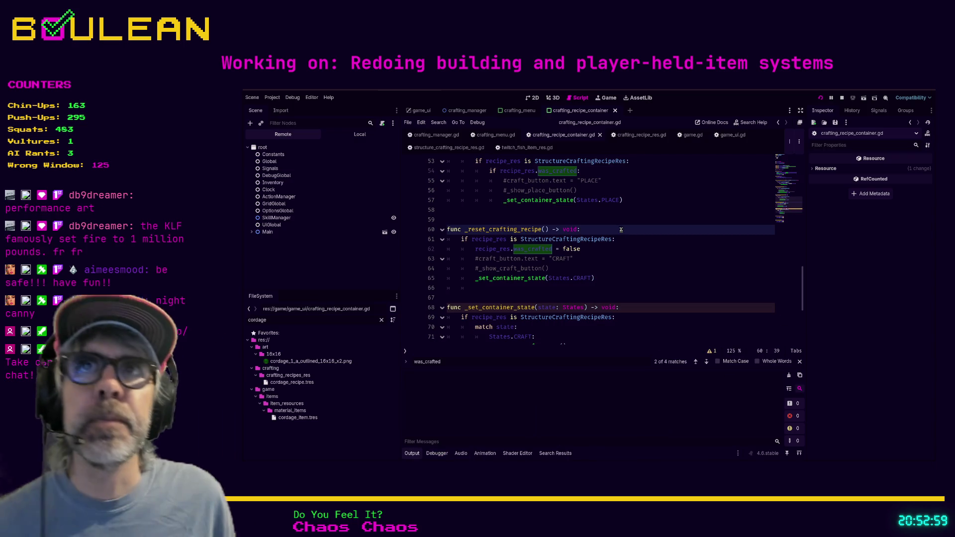
key(F5)
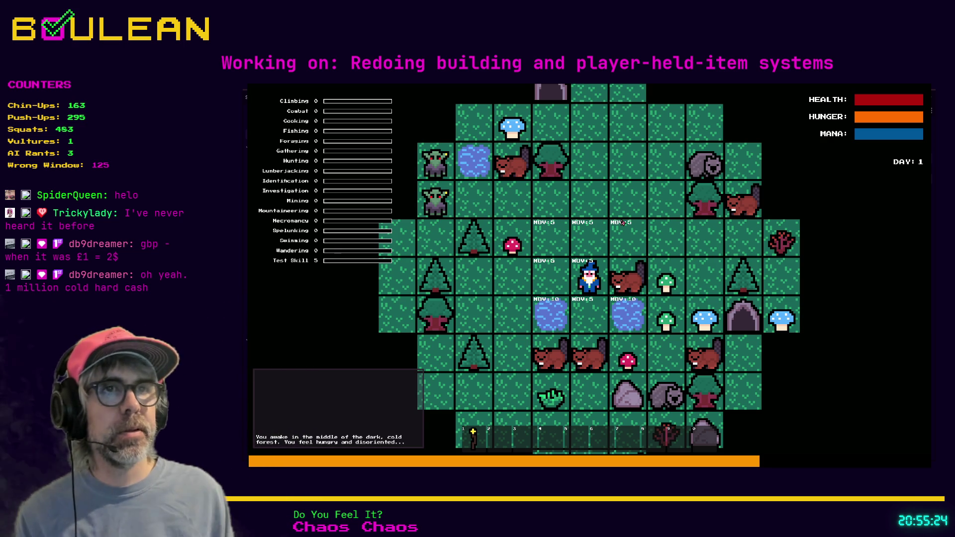
Step: Chop a tree, collect the log, then craft a Campfire and place it right of the player
key(Left)
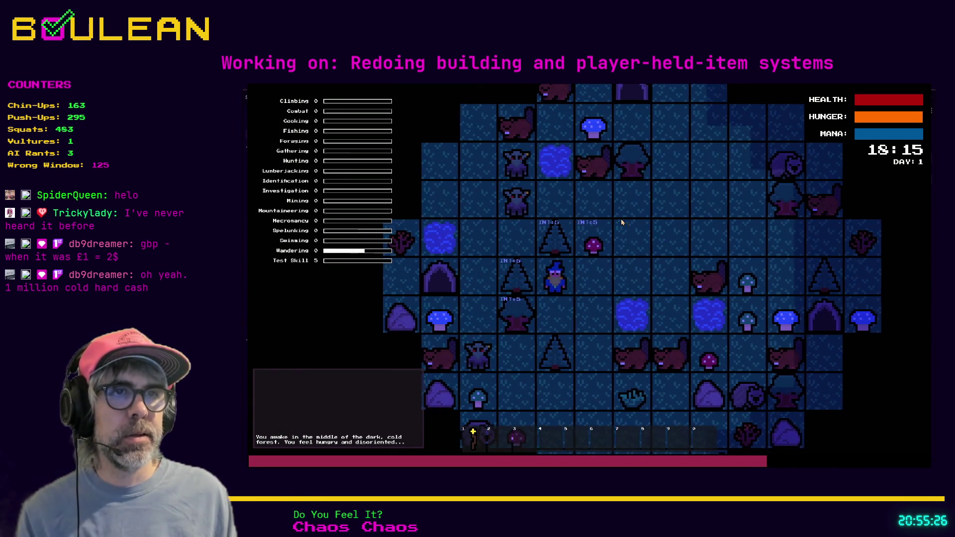
key(Left)
key(Left)
key(Left)
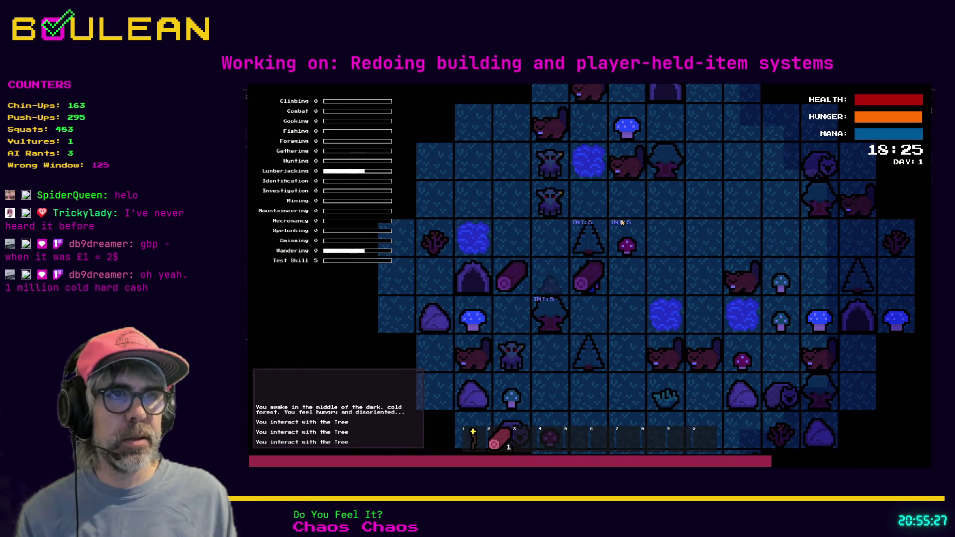
key(e)
key(c)
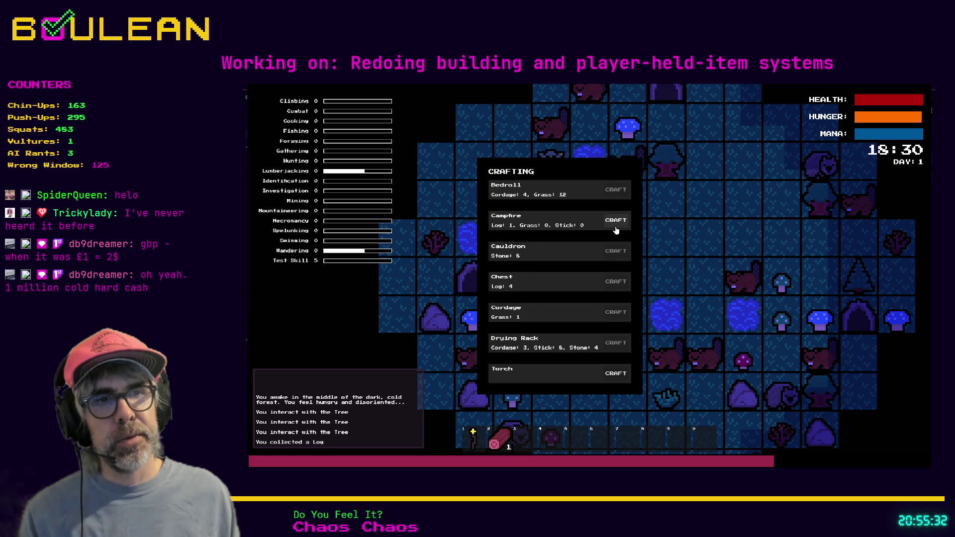
click(616, 228)
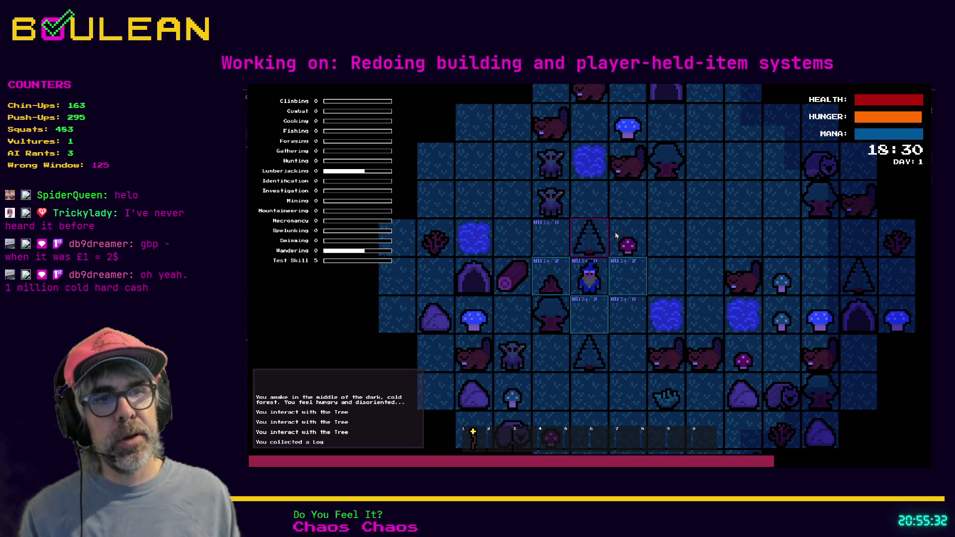
click(617, 308)
Step: Chop the tree below and collect its dropped log
key(Down)
key(Down)
key(Down)
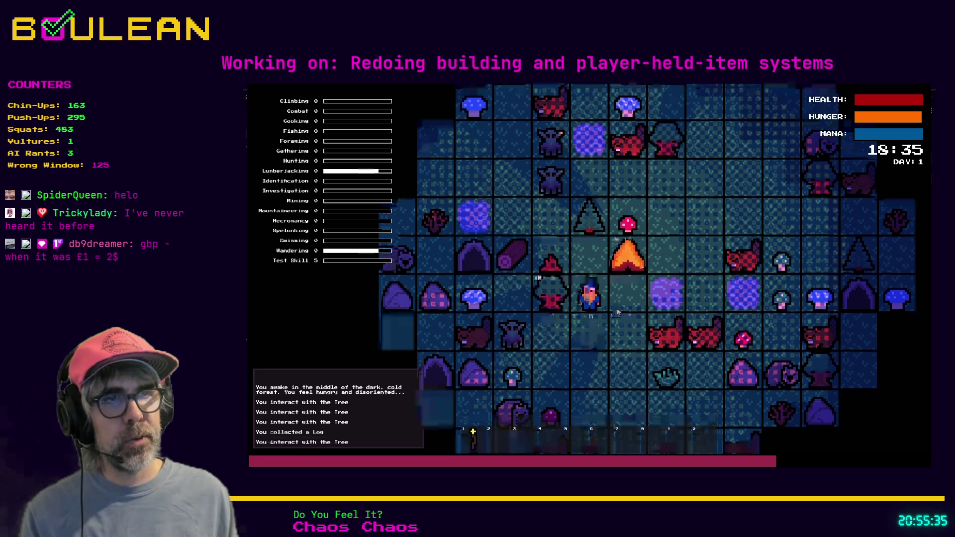
key(Down)
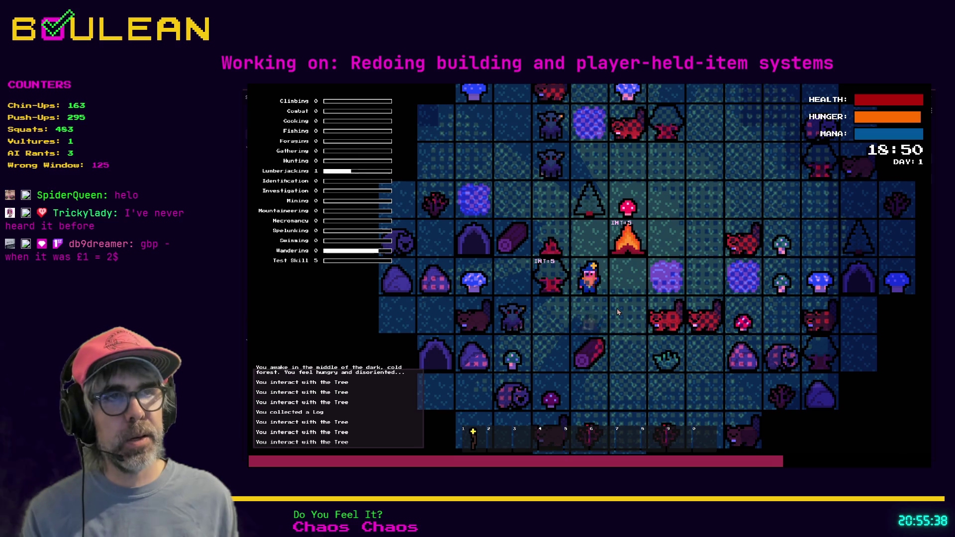
key(Right)
key(Down)
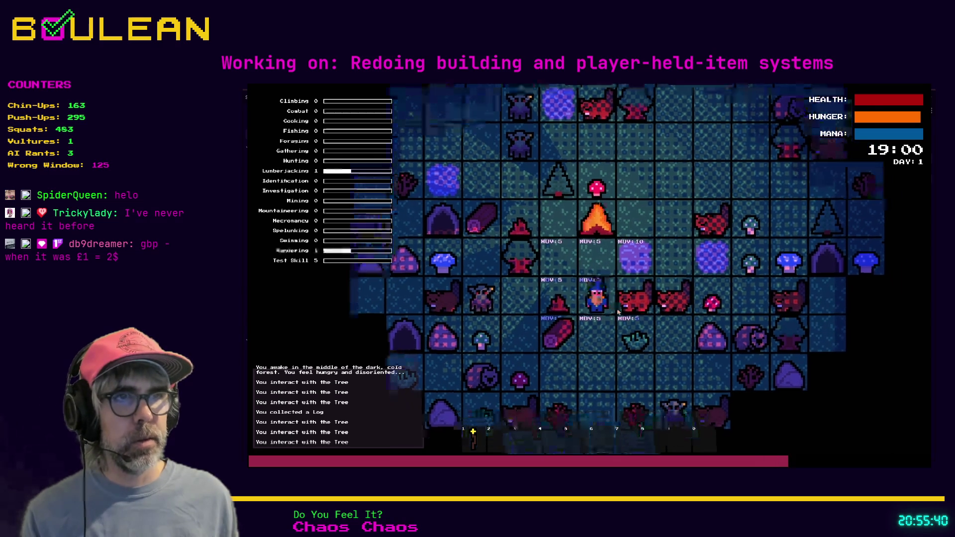
key(Down)
key(Left)
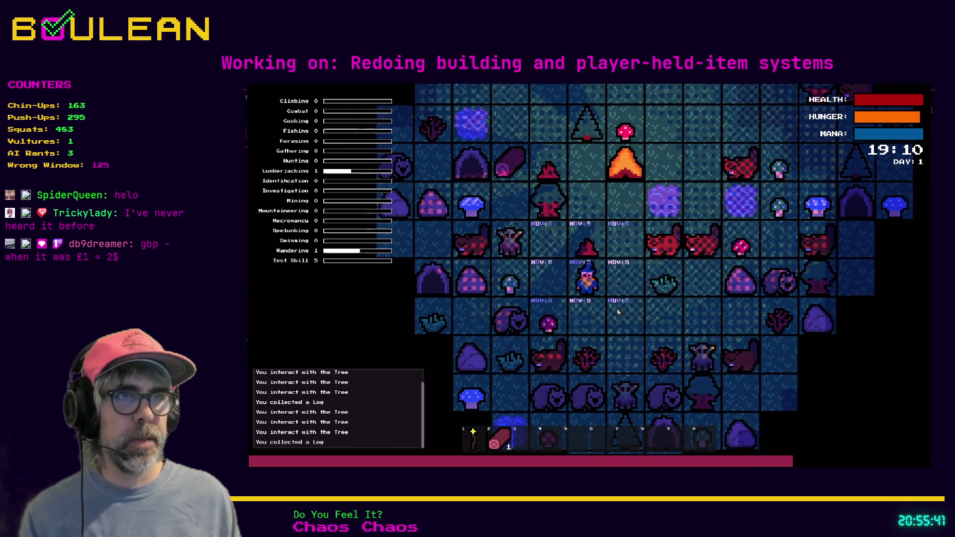
Step: Craft another Campfire, reopen the menu to check for PLACE, then stop the game
key(c)
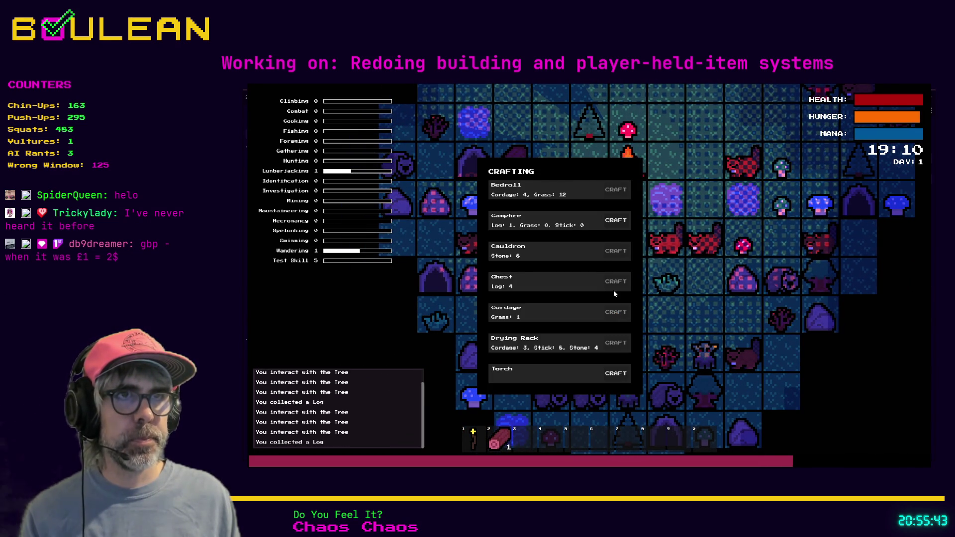
click(617, 222)
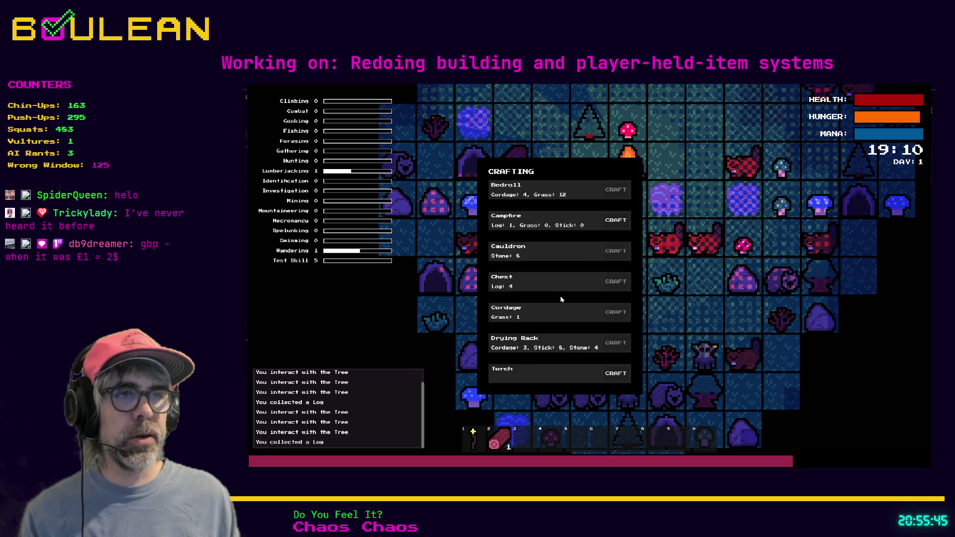
key(c)
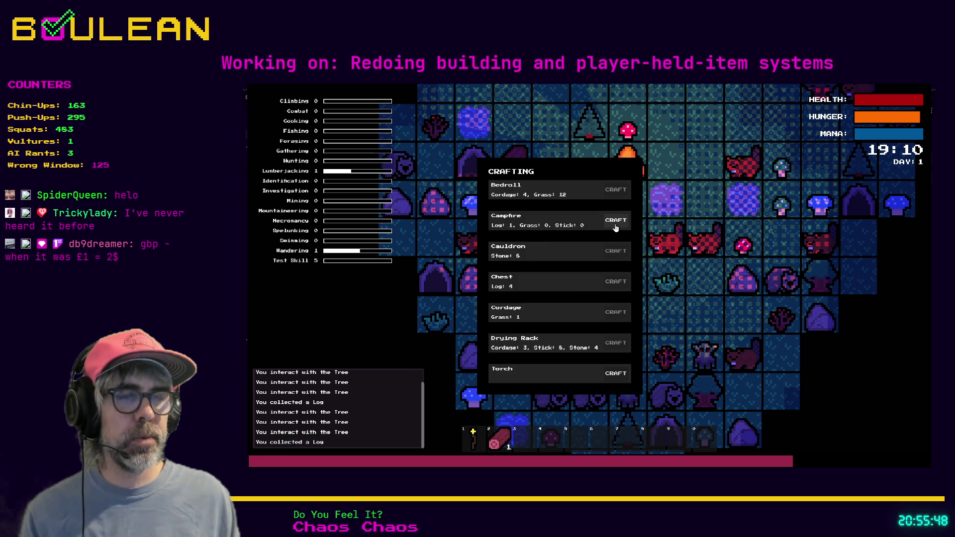
key(c)
key(c)
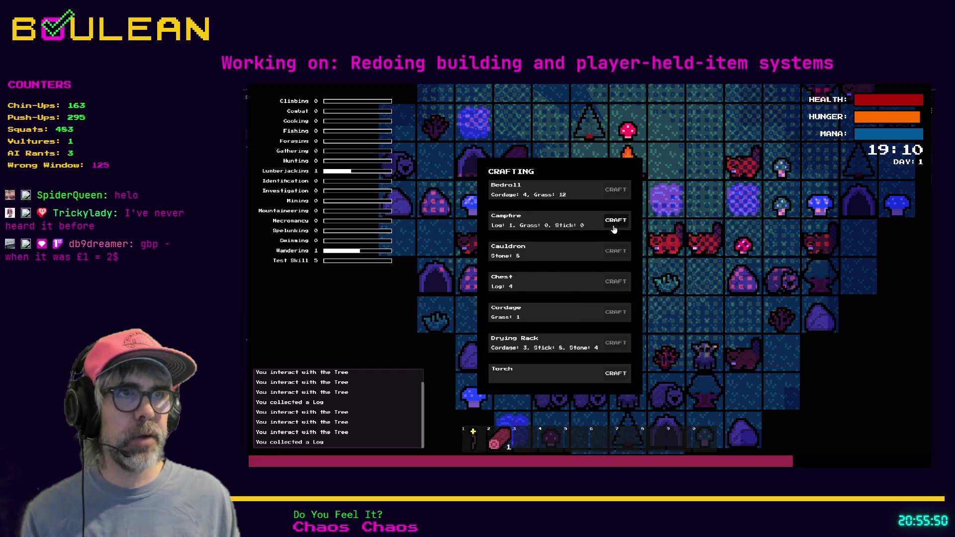
click(615, 221)
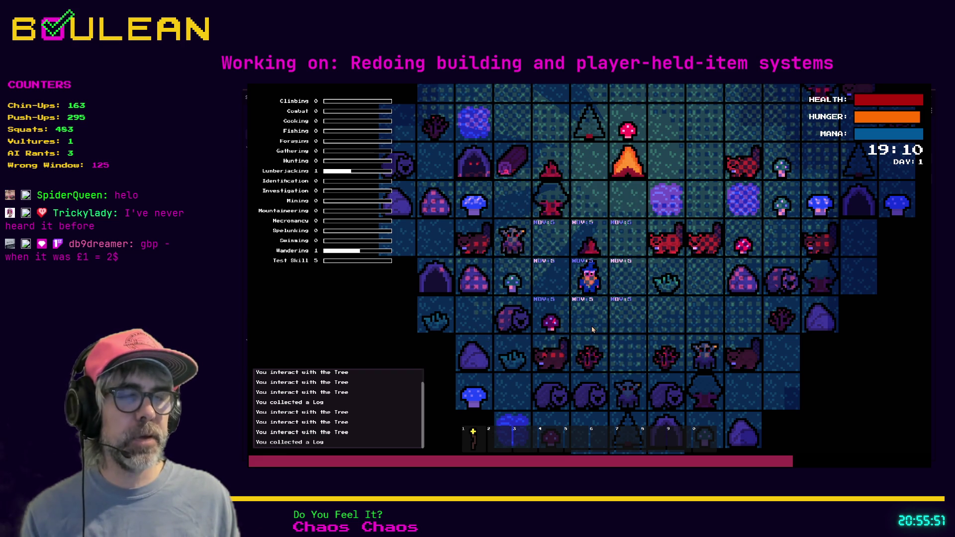
key(c)
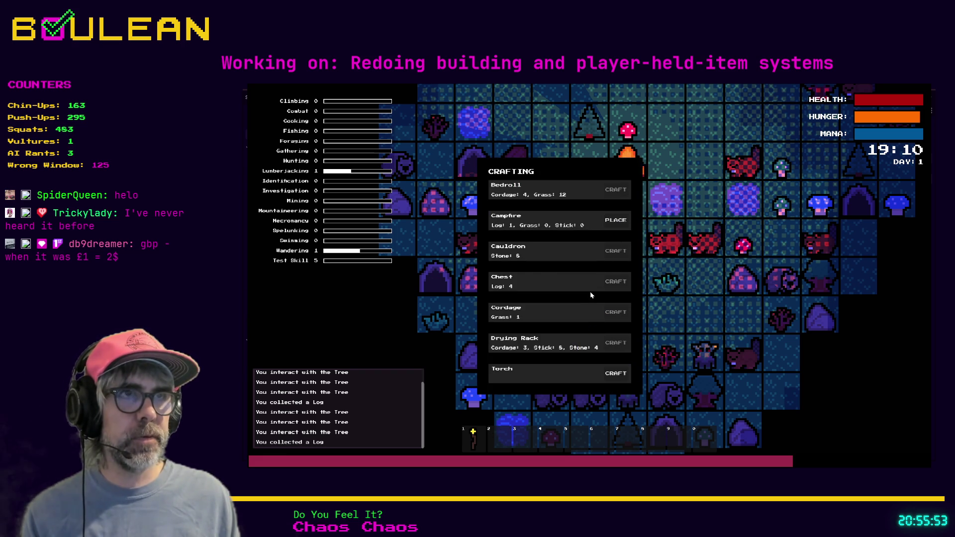
key(c)
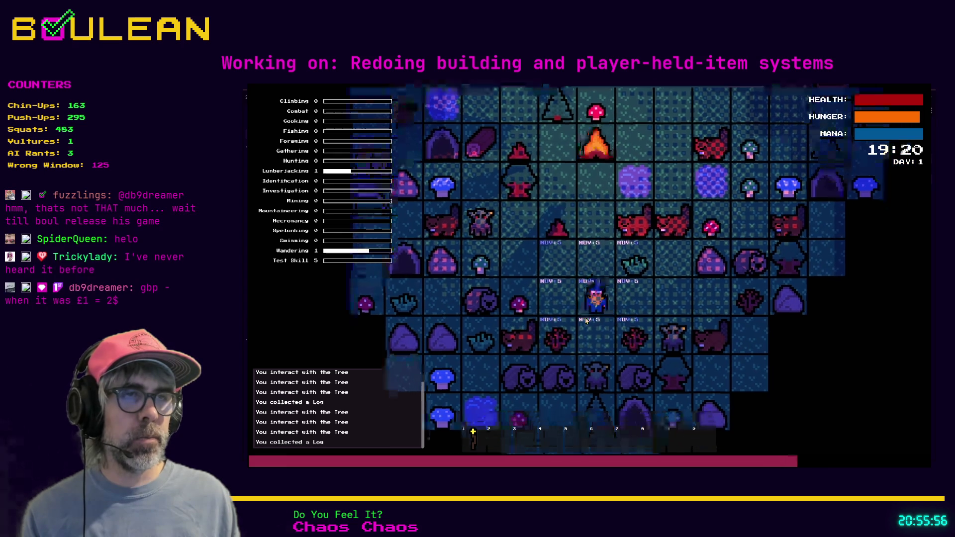
key(c)
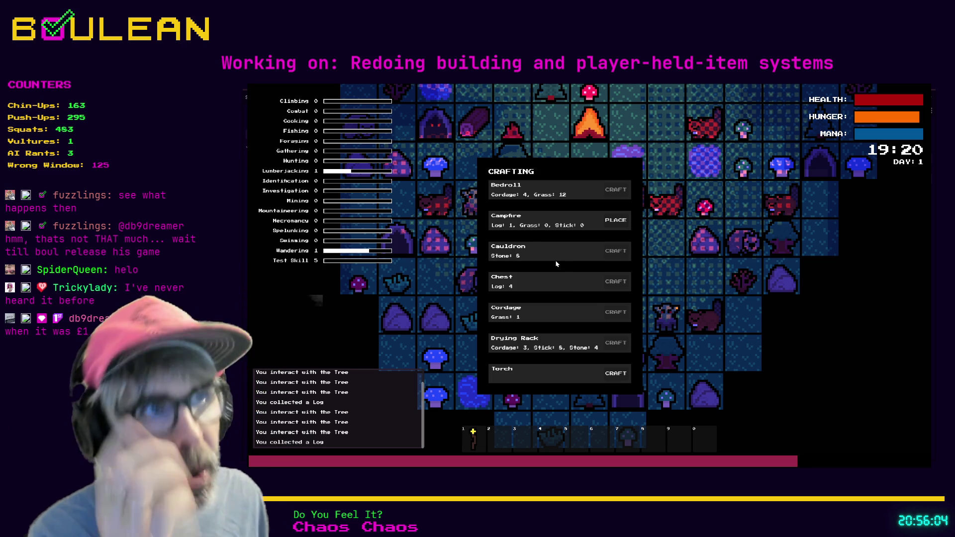
key(F8)
click(641, 274)
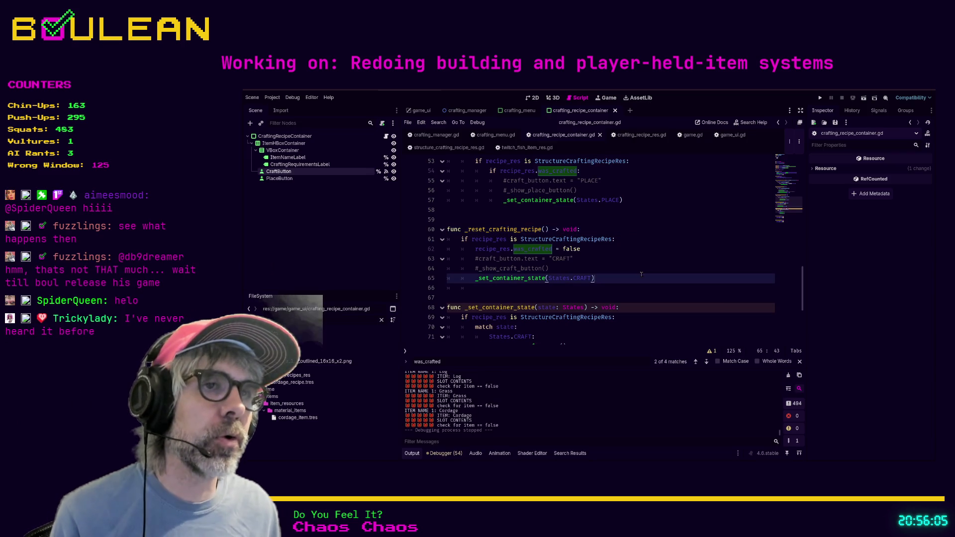
Step: Connect PlaceButton's pressed() signal to a new _on_place_button_pressed function in the script
scroll(624, 279, down, 2)
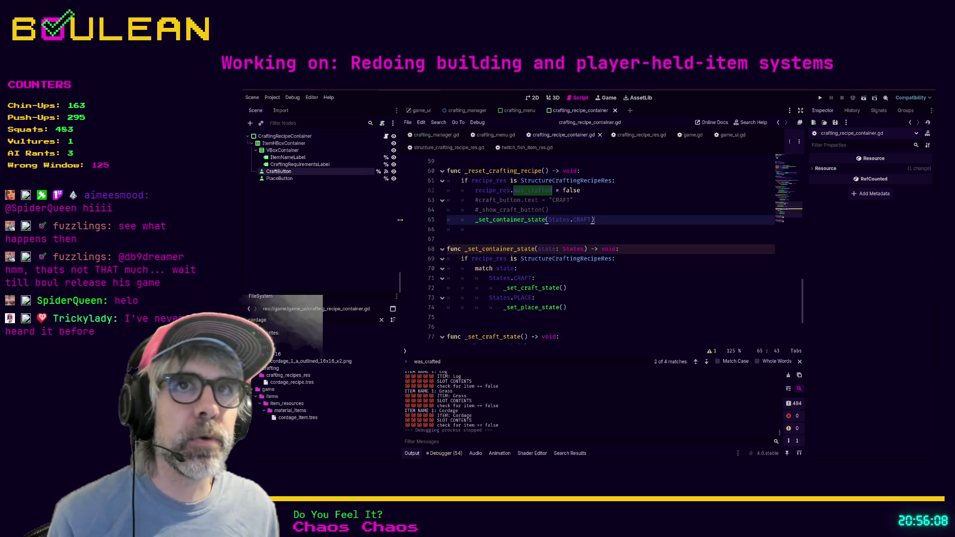
click(295, 178)
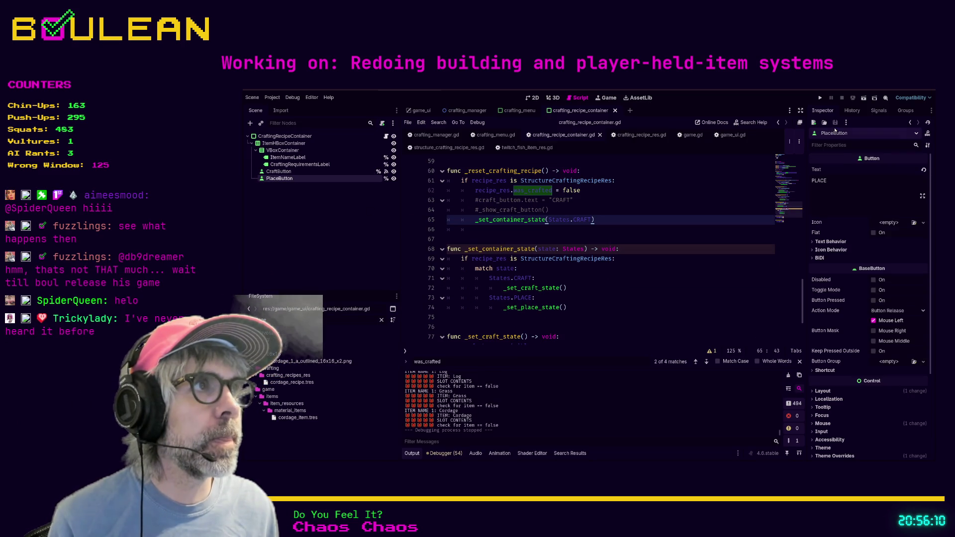
click(878, 110)
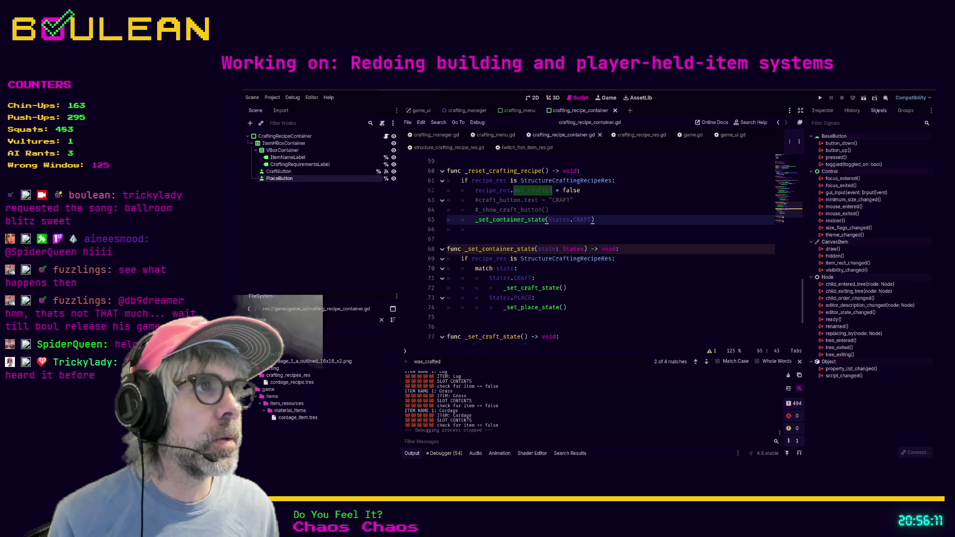
click(836, 157)
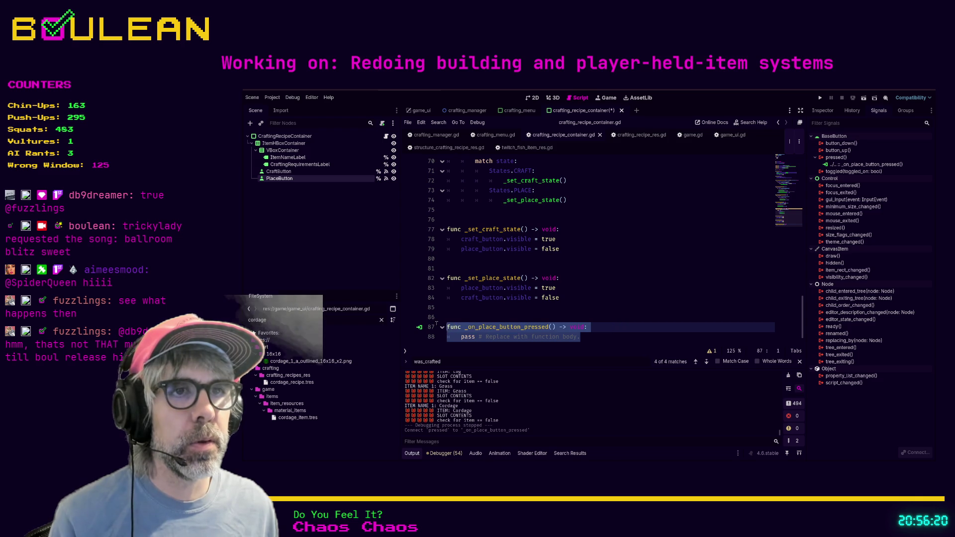
scroll(529, 289, up, 10)
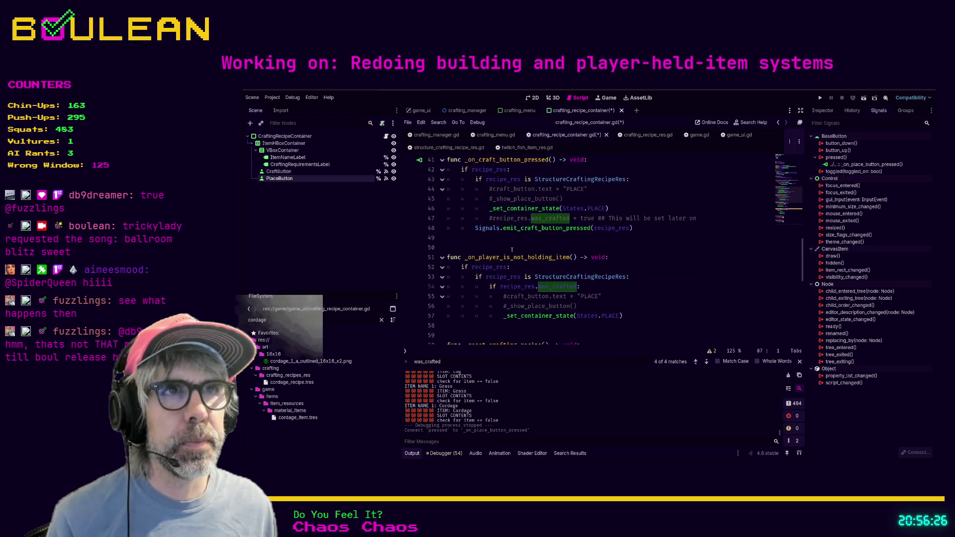
click(481, 242)
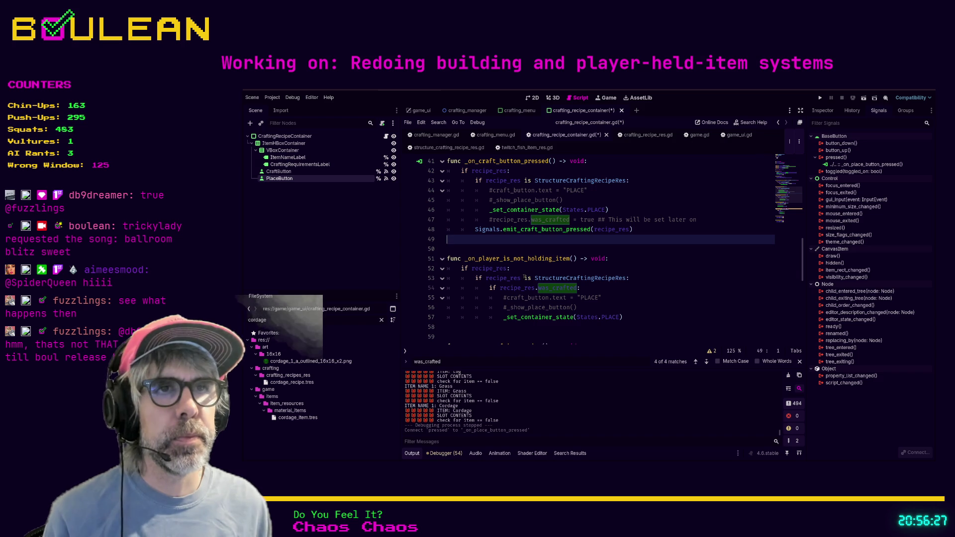
Step: Replace the place handler's pass with the copied recipe_res check lines
text(func _on_place_button_pressed() -> void: 	pass # Replace with function body.)
key(Down)
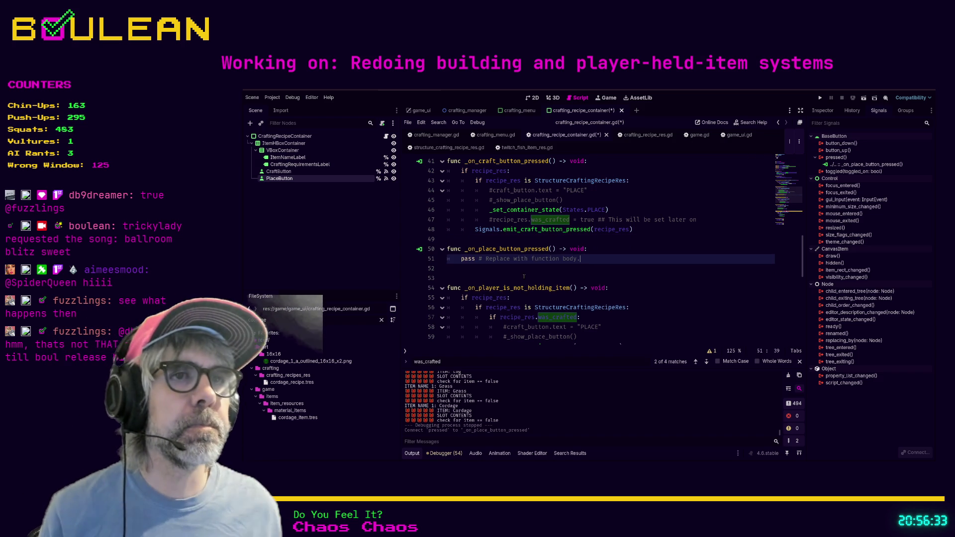
drag(645, 178, 444, 173)
key(ctrl+c)
drag(601, 261, 462, 258)
key(ctrl+v)
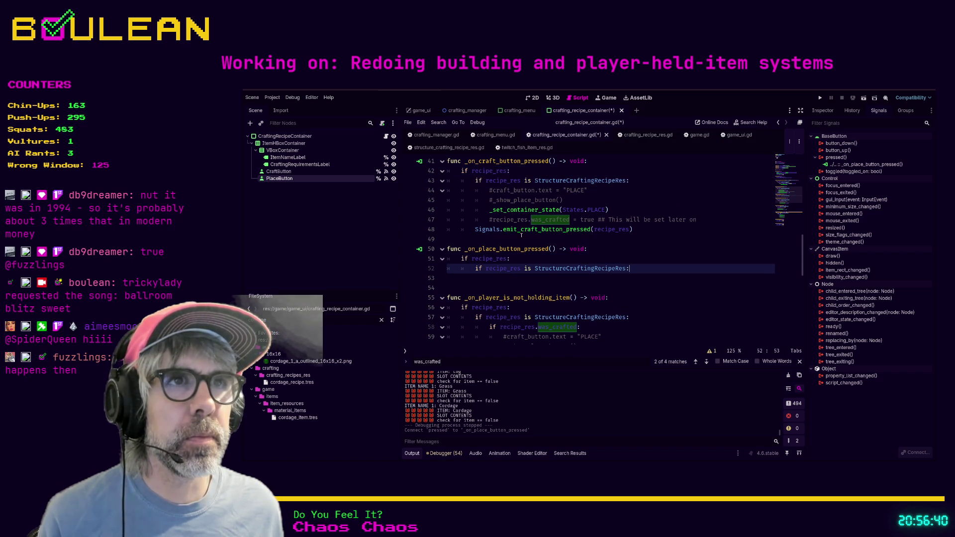
Step: Add _set_container_state(States.CRAFT) to the place handler, adapted from the PLACE call
click(619, 211)
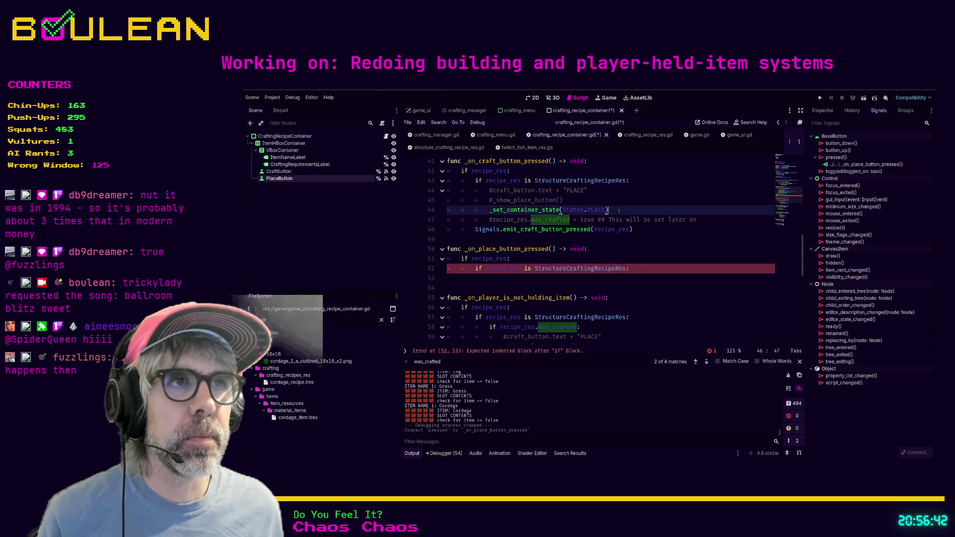
drag(619, 211, 489, 210)
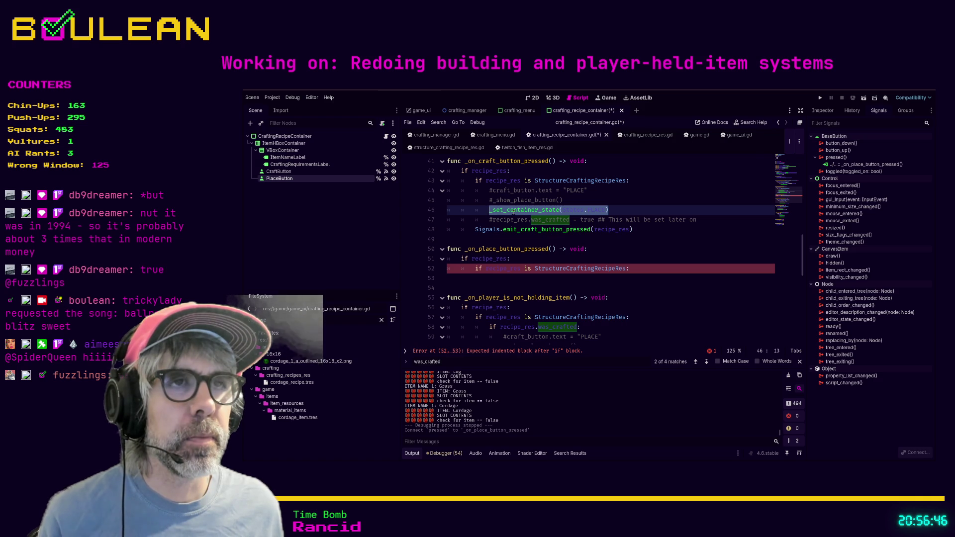
click(497, 277)
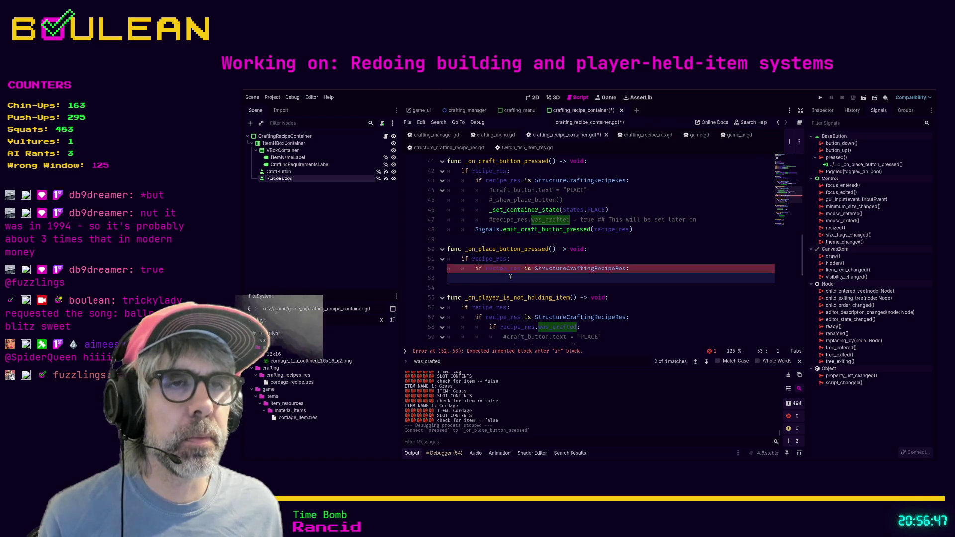
key(ctrl+v)
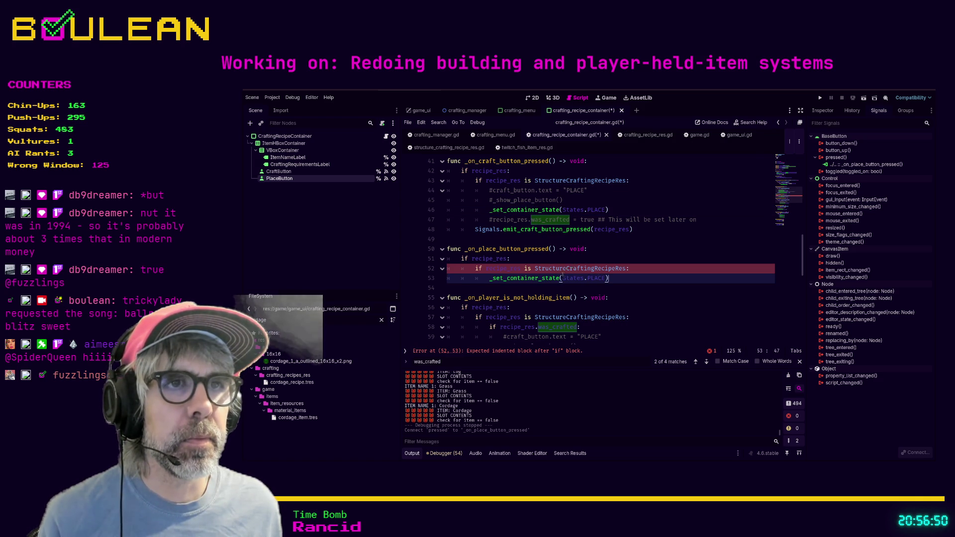
double_click(597, 279)
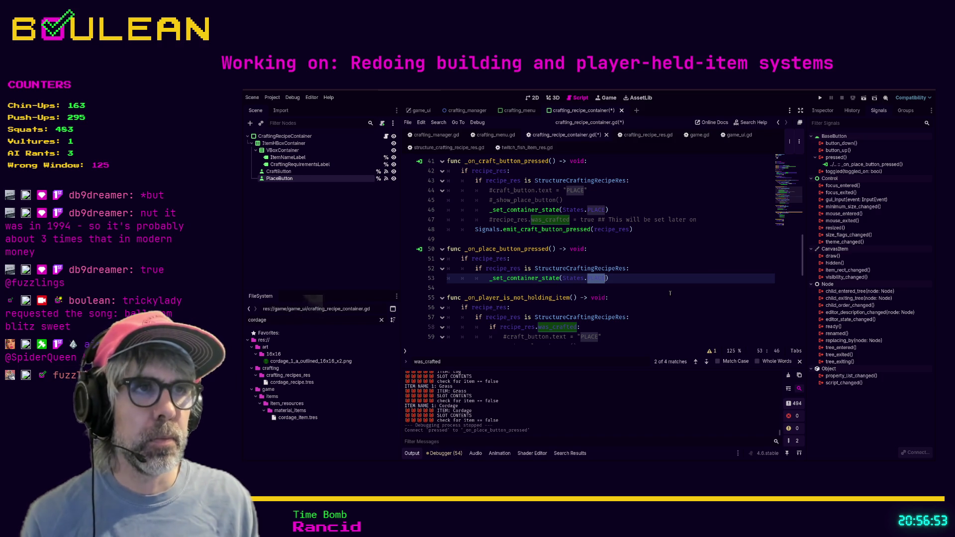
text(S)
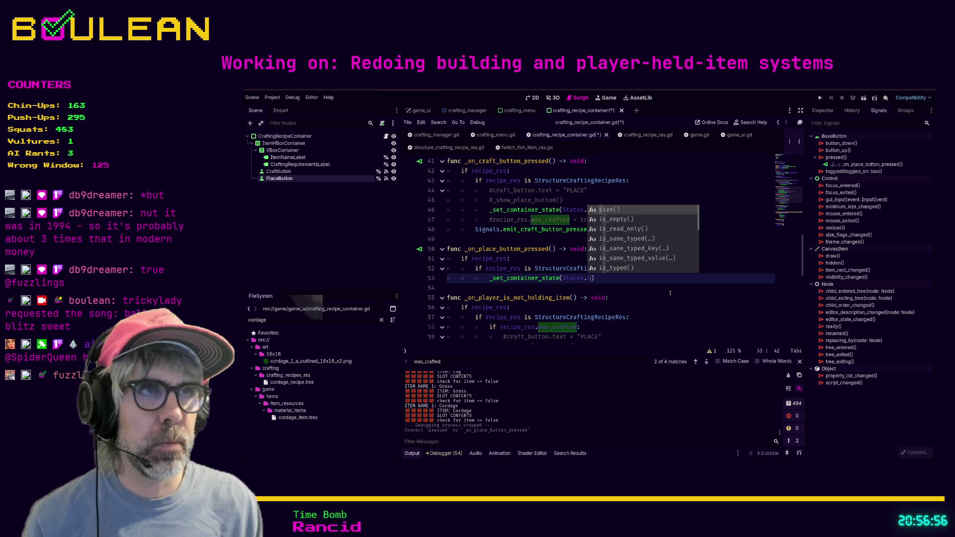
key(BackSpace)
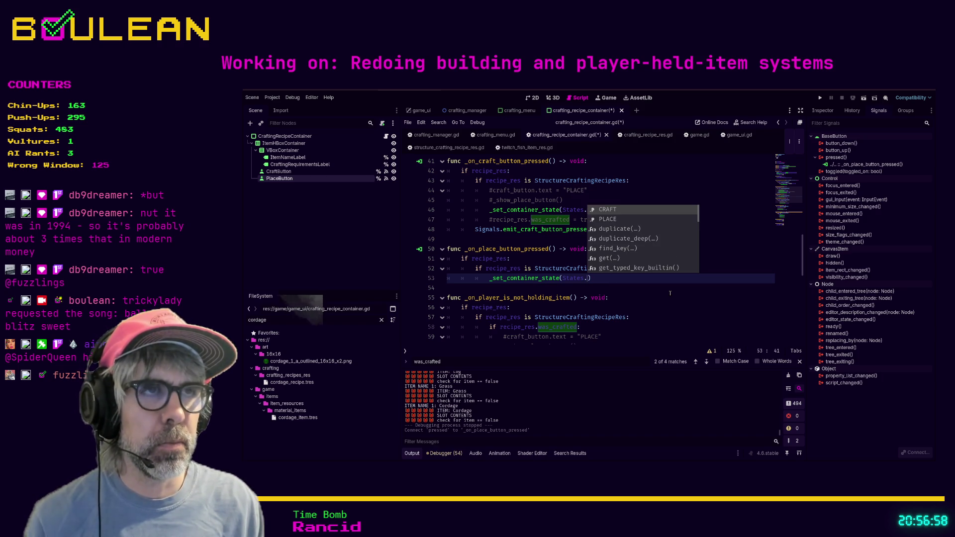
key(Return)
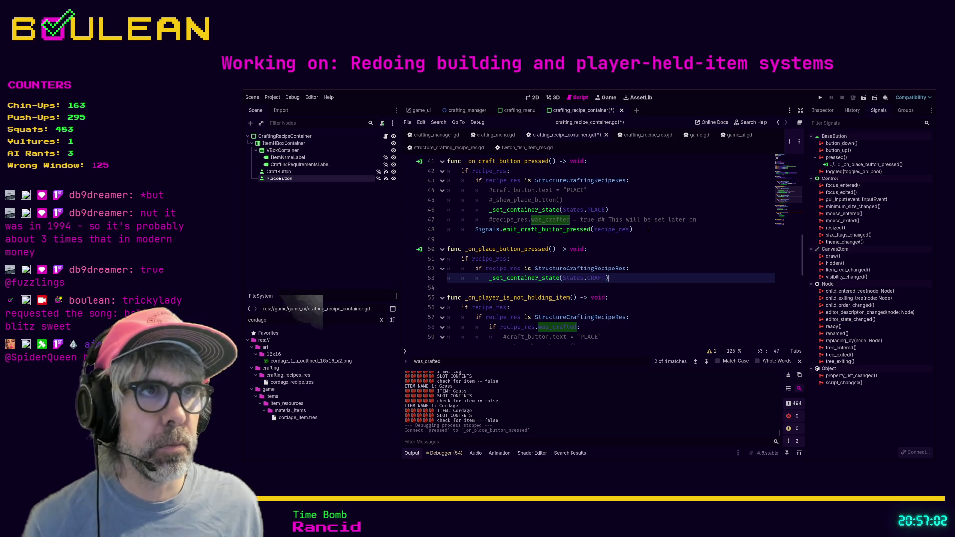
Step: Delete the commented was_crafted, craft_button.text and _show_place_button lines from the craft handler
click(706, 221)
key(shift+Home)
key(shift+Home)
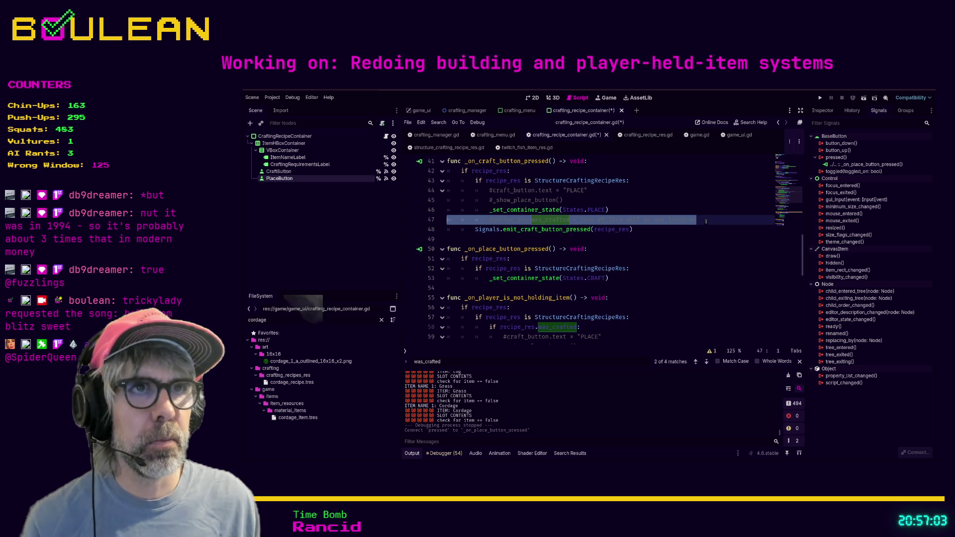
key(BackSpace)
key(BackSpace)
key(Up)
key(shift+Home)
key(BackSpace)
key(BackSpace)
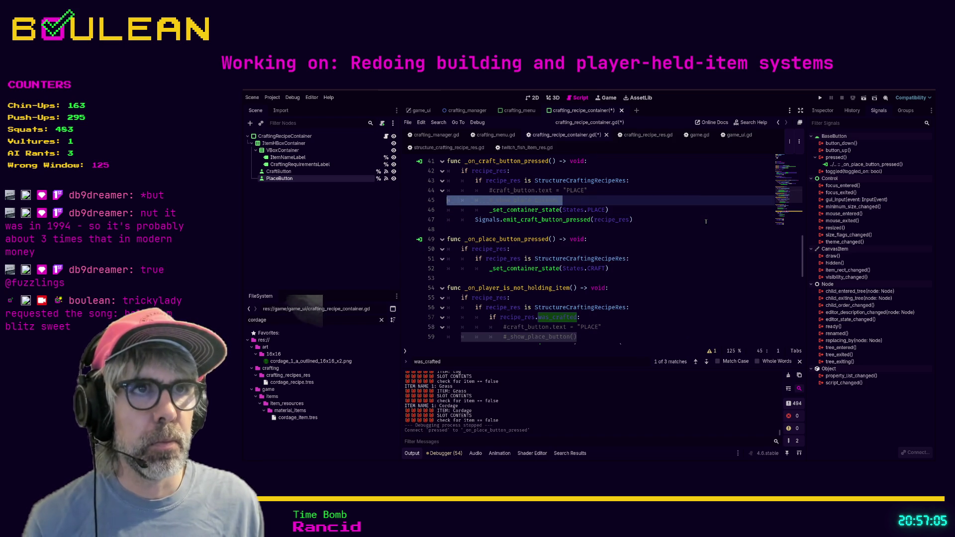
key(shift+Home)
key(shift+Home)
key(BackSpace)
key(BackSpace)
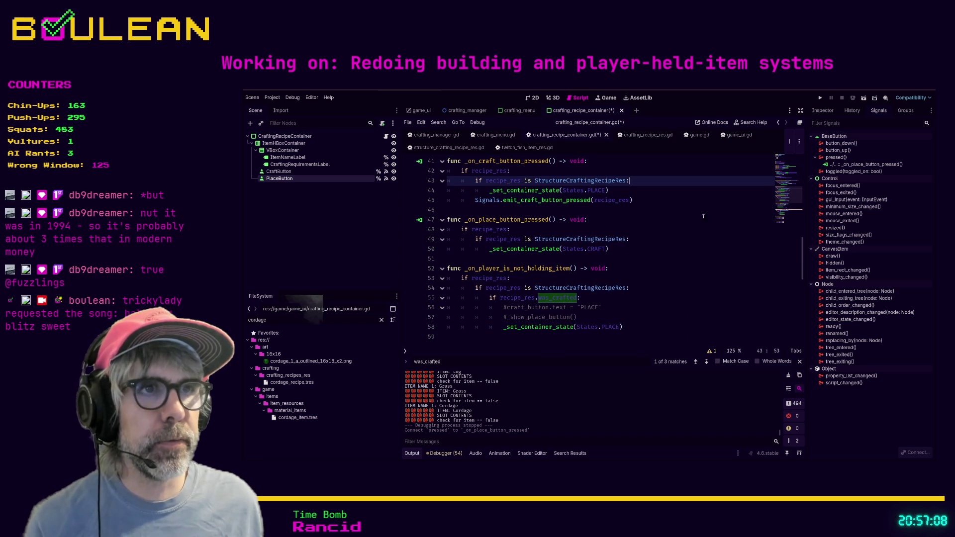
click(645, 196)
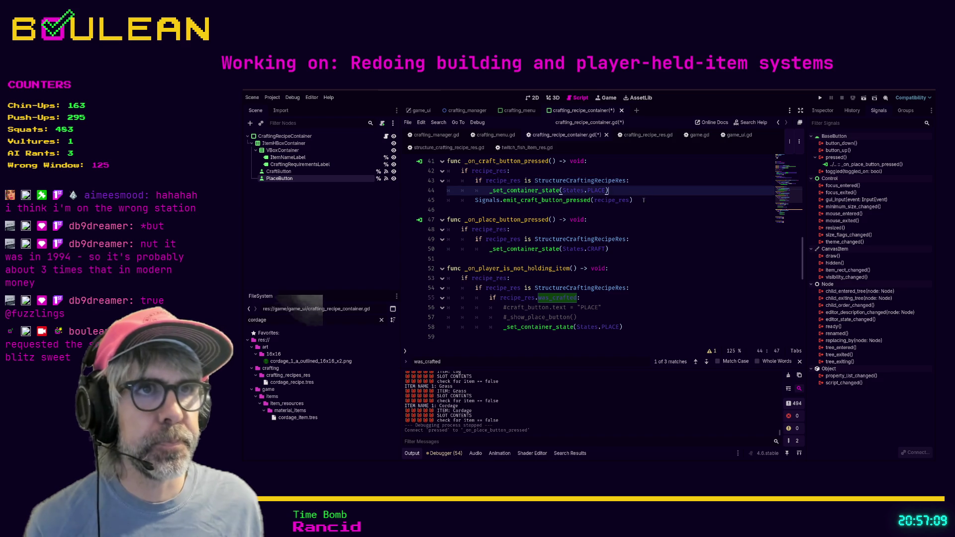
Step: Add Signals.emit_craft_button_pressed(recipe_res) to the place handler, save the script, and run
key(shift+Home)
key(shift+Home)
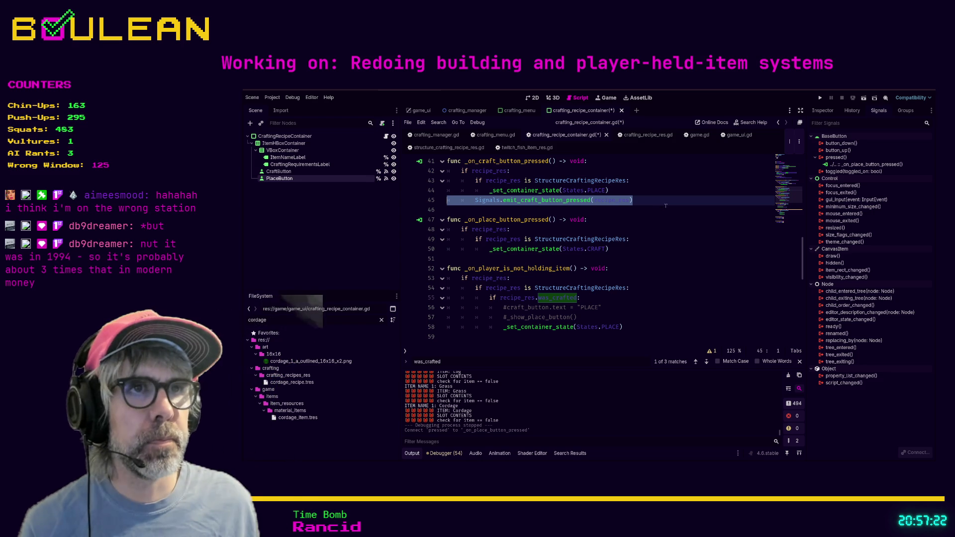
click(630, 254)
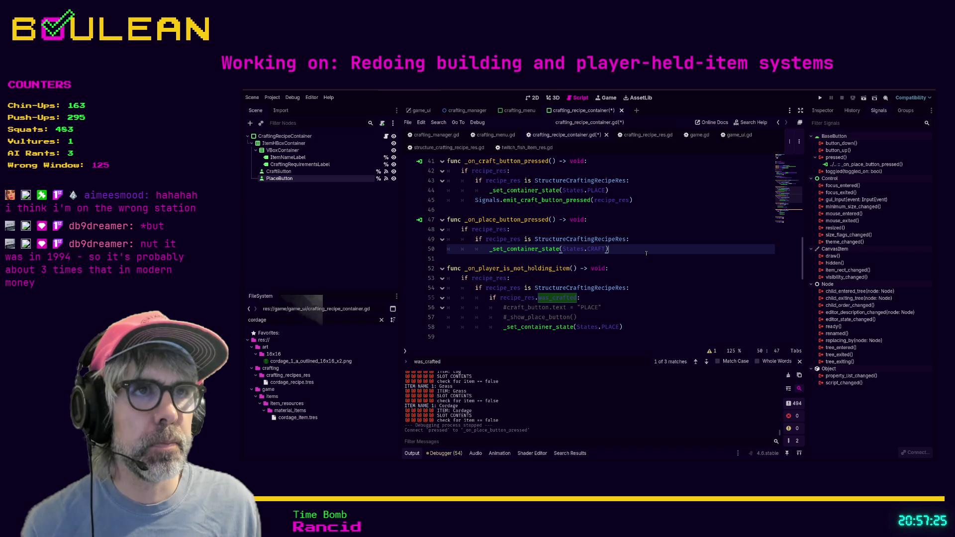
key(Return)
key(ctrl+v)
key(shift+Tab)
key(shift+Tab)
key(ctrl+s)
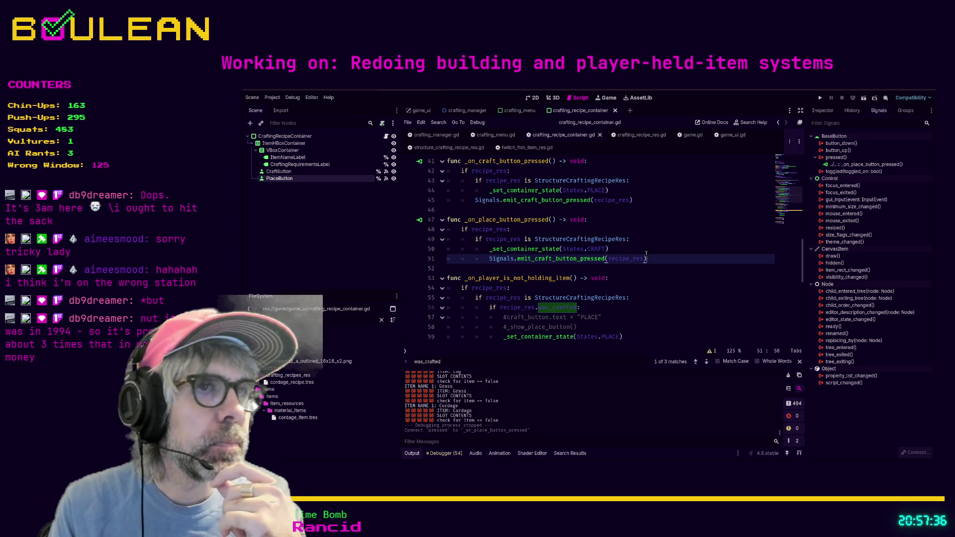
key(F5)
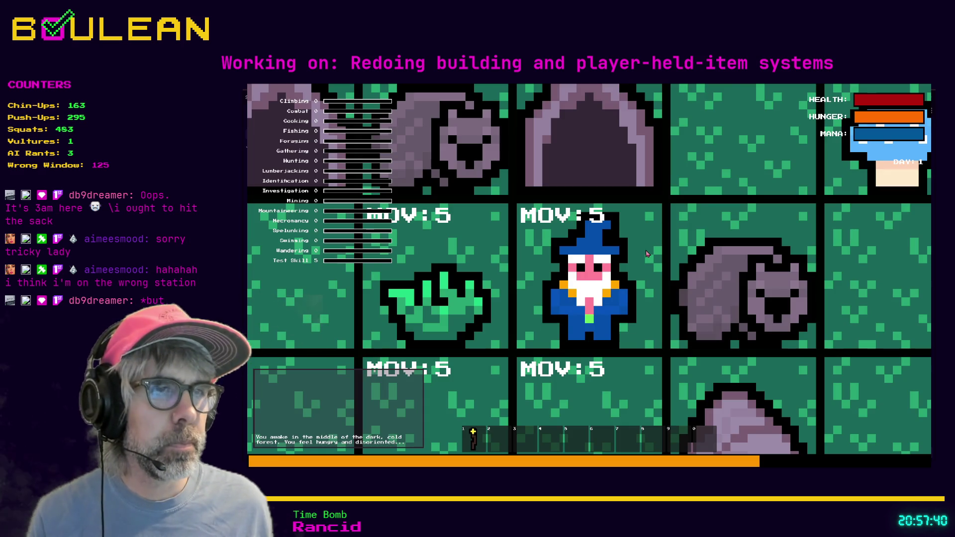
Step: Chop the tree next to the wizard and collect its log
scroll(647, 254, down, 3)
click(646, 253)
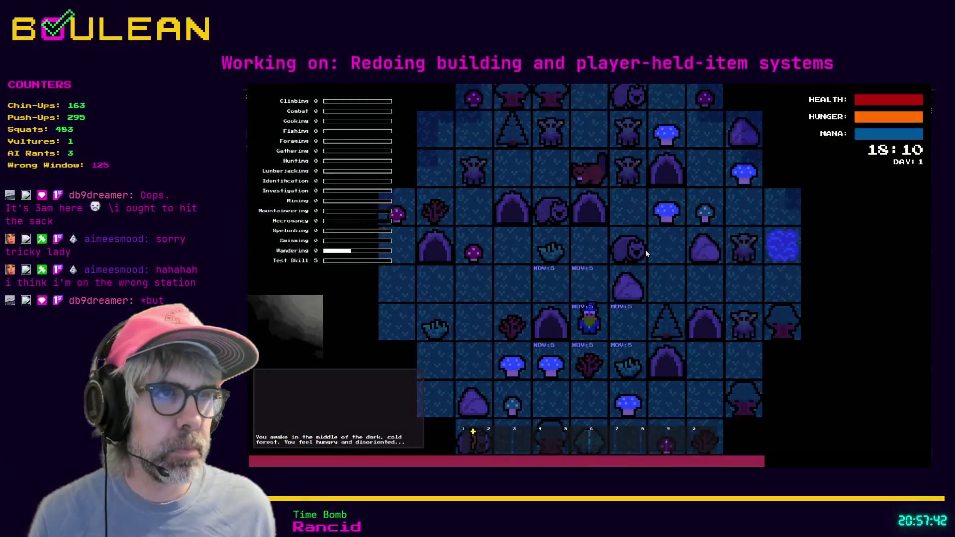
click(645, 253)
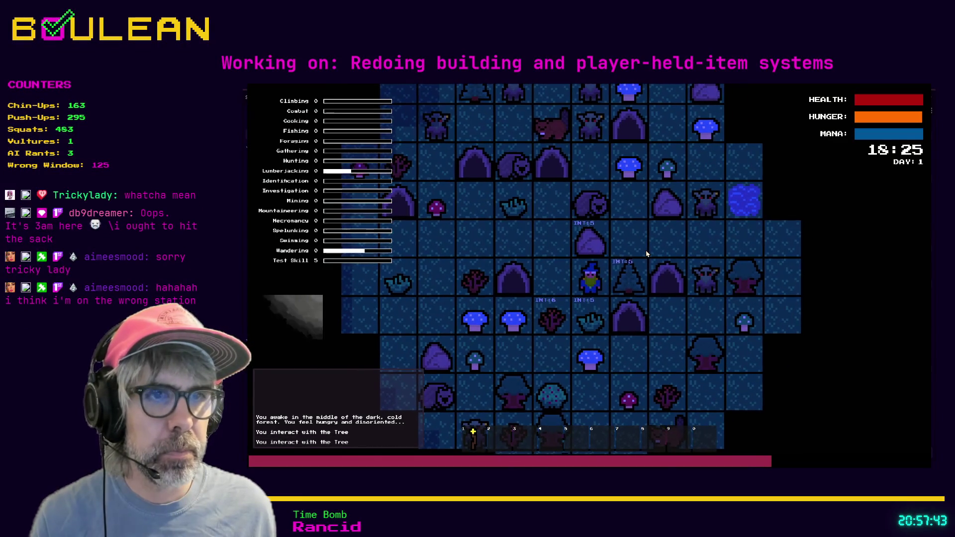
click(646, 254)
click(646, 254)
Step: Craft a campfire from the log and build it left of the wizard
key(c)
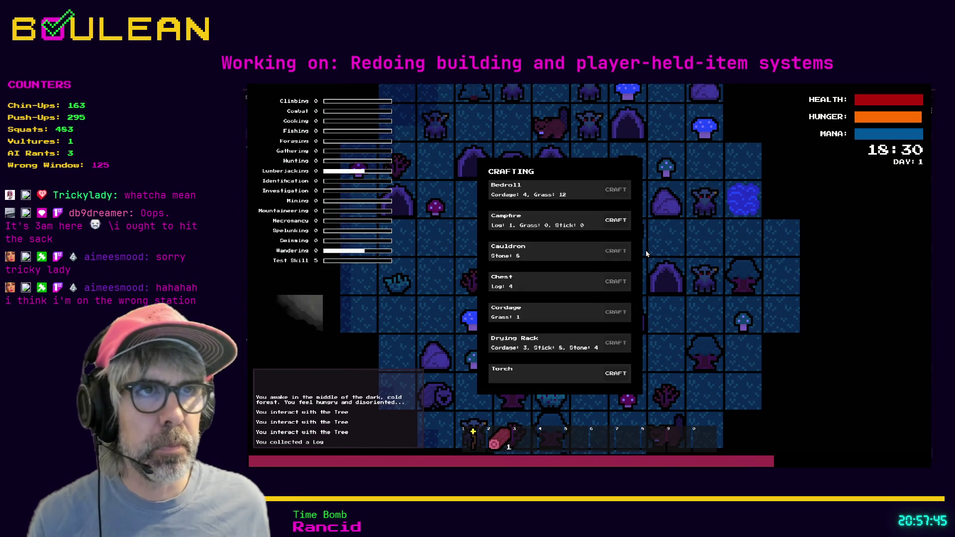
click(611, 222)
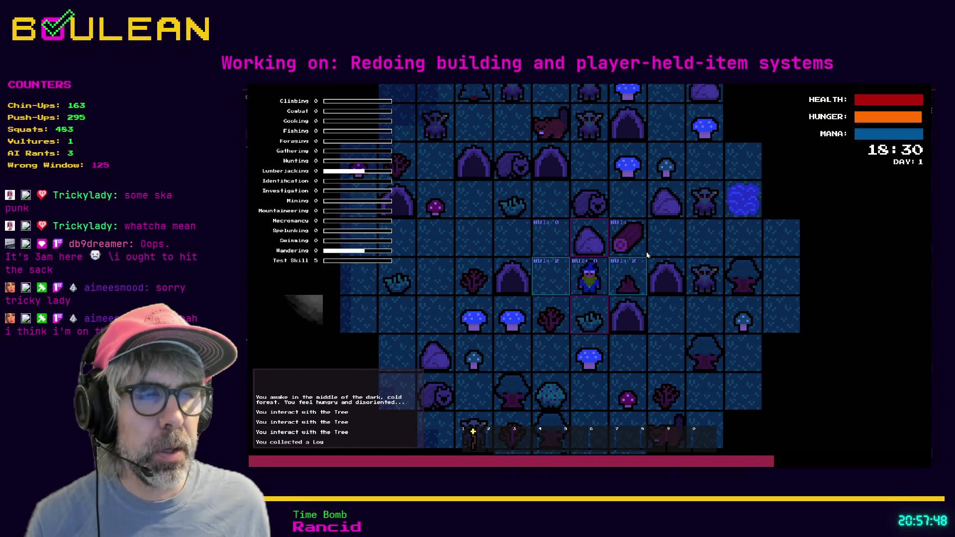
key(c)
click(614, 218)
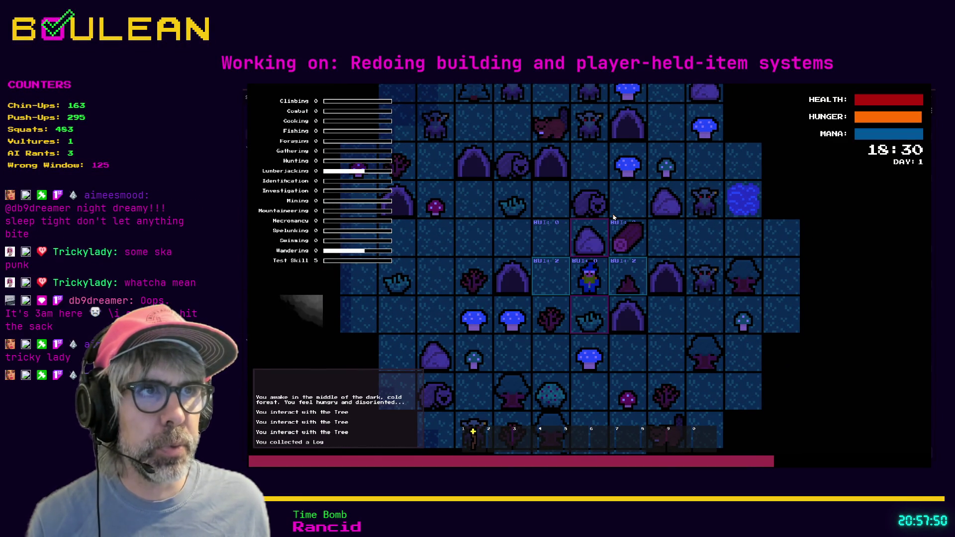
key(Left)
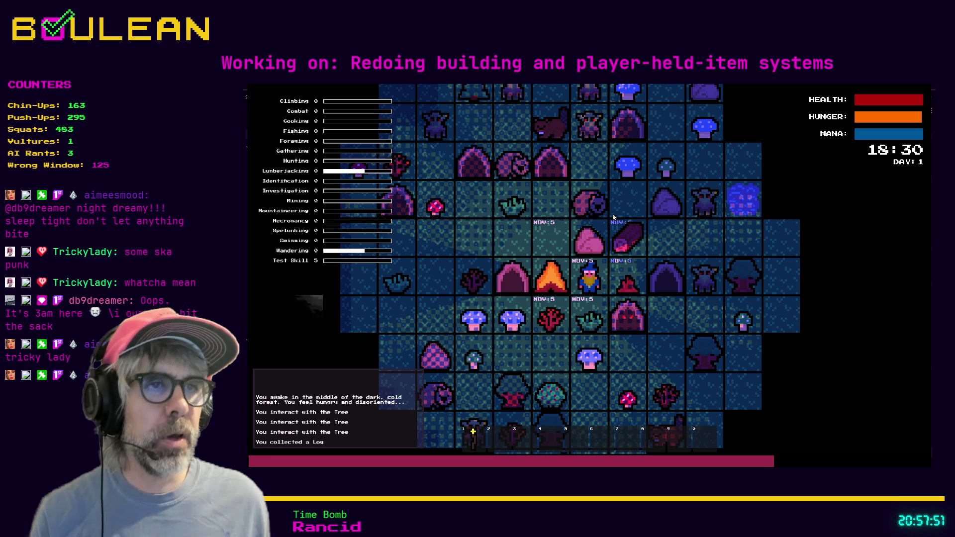
Step: Gather the nearby grass, cut a sapling for a stick, and harvest another grass tuft
key(Down)
key(Down)
key(Down)
key(Down)
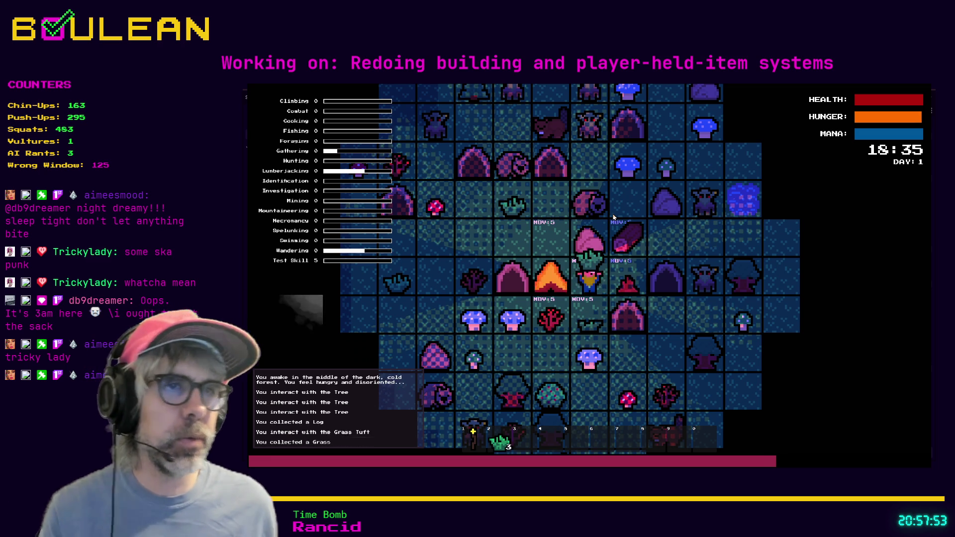
key(Left)
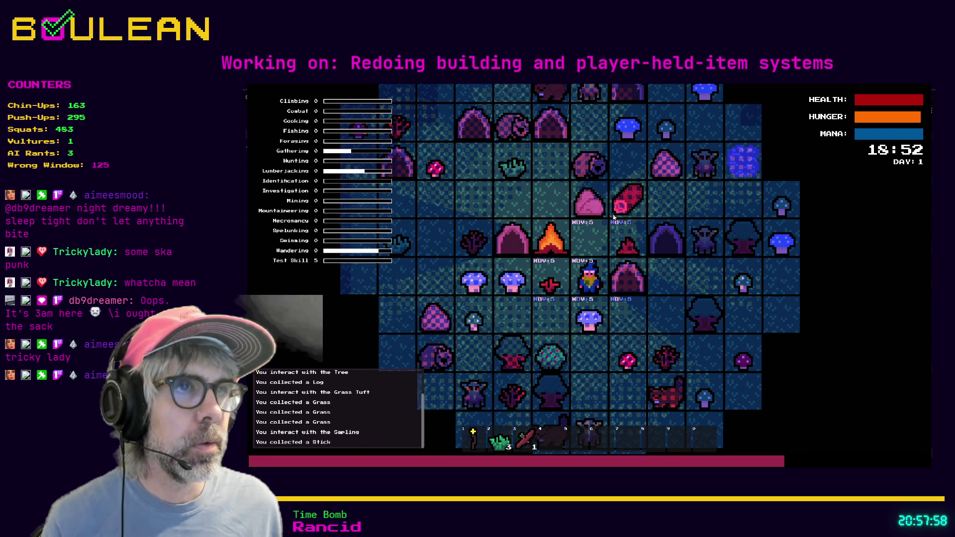
key(Up)
key(Down)
key(Left)
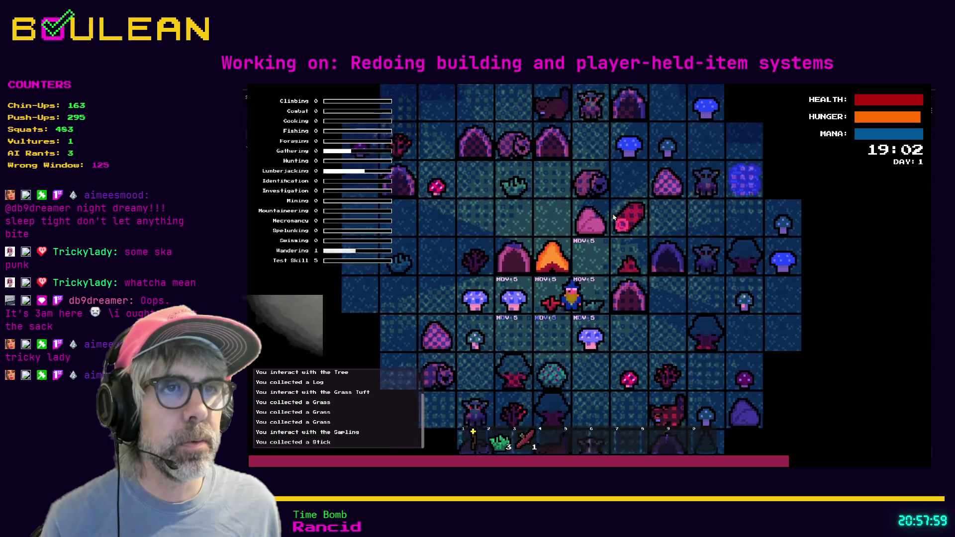
key(Left)
key(Left)
key(Left)
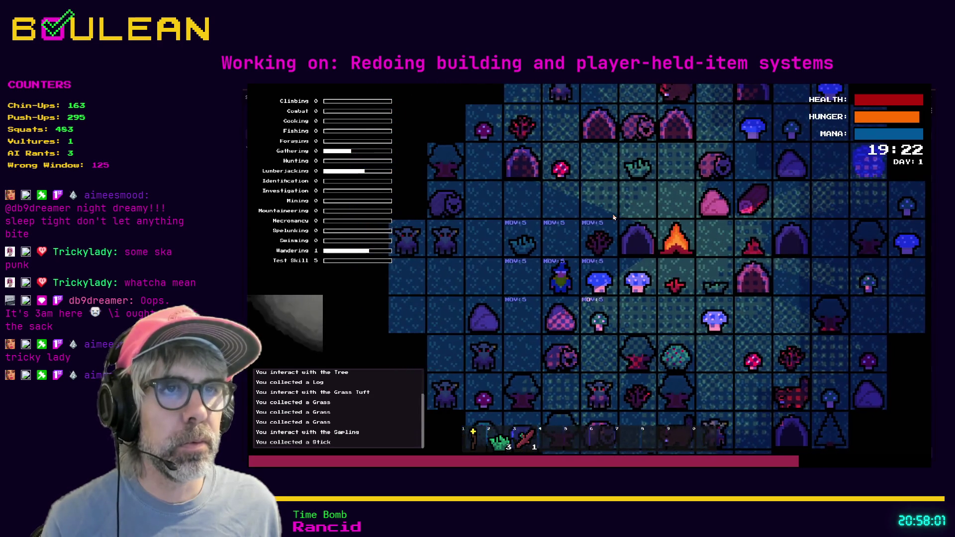
key(Up)
Step: Walk up and right to harvest and collect another grass tuft, then step down a tile
key(Right)
key(Up)
key(Up)
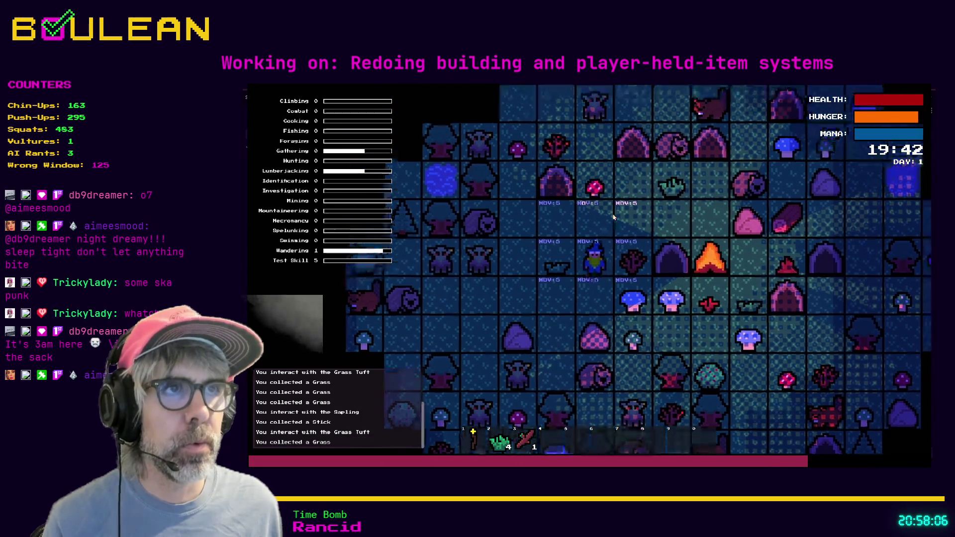
key(Right)
key(Up)
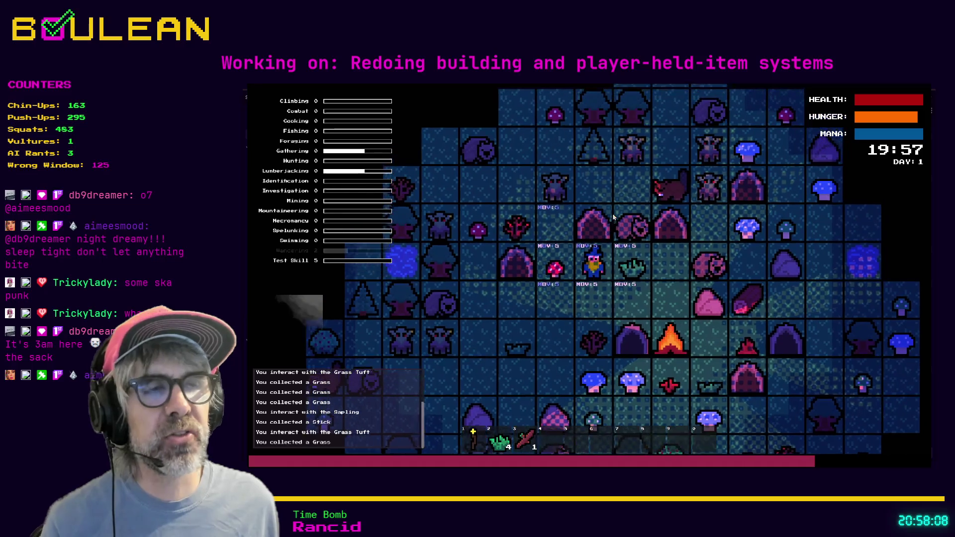
key(Right)
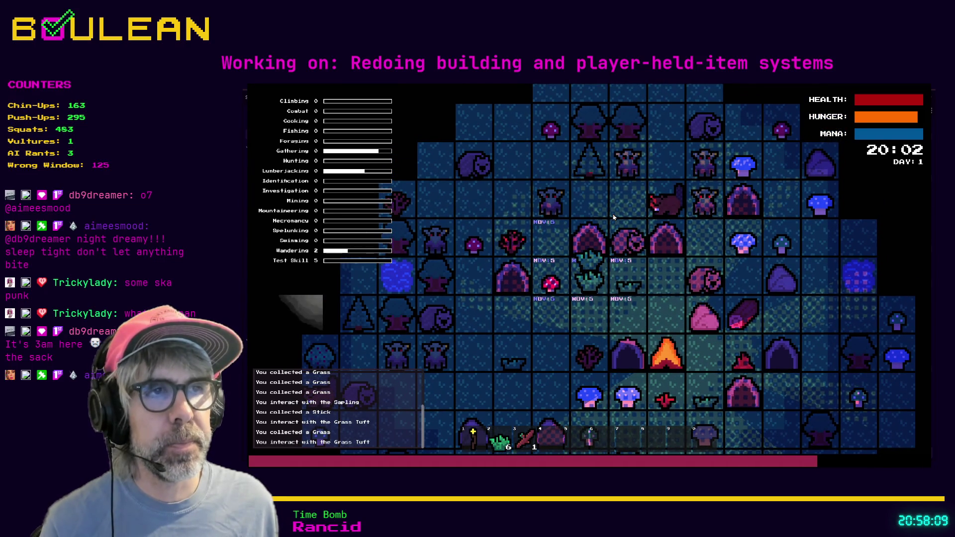
key(Right)
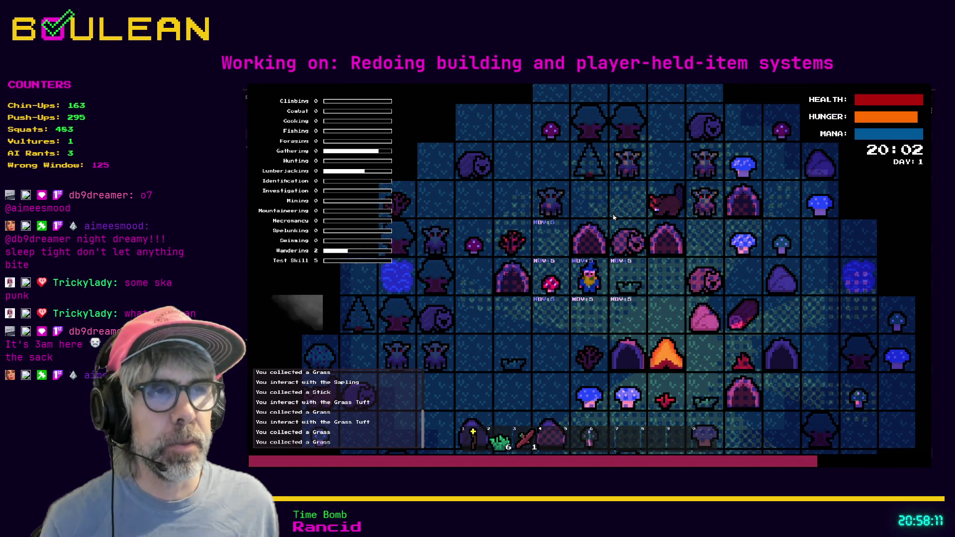
key(Down)
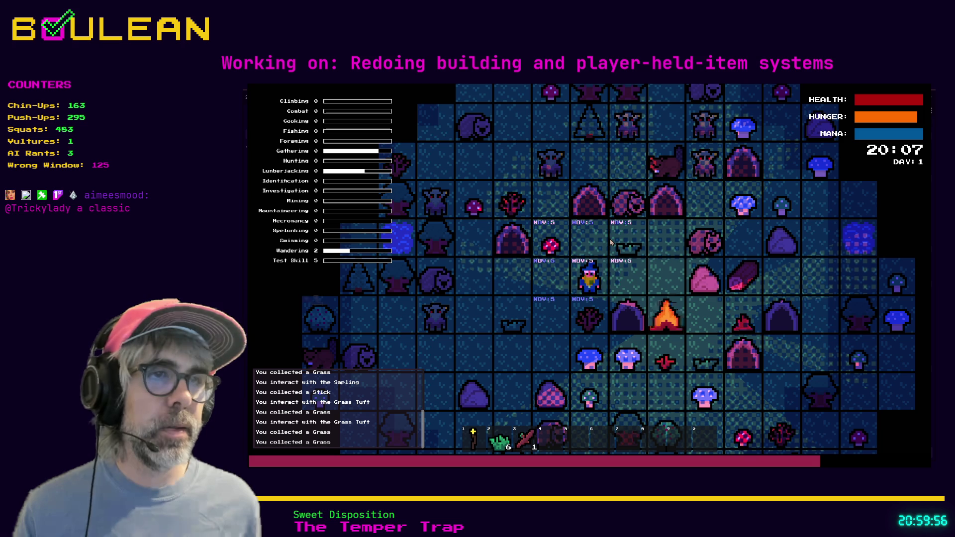
Step: Gather a stick from the sapling and craft the first cordage from grass
key(s)
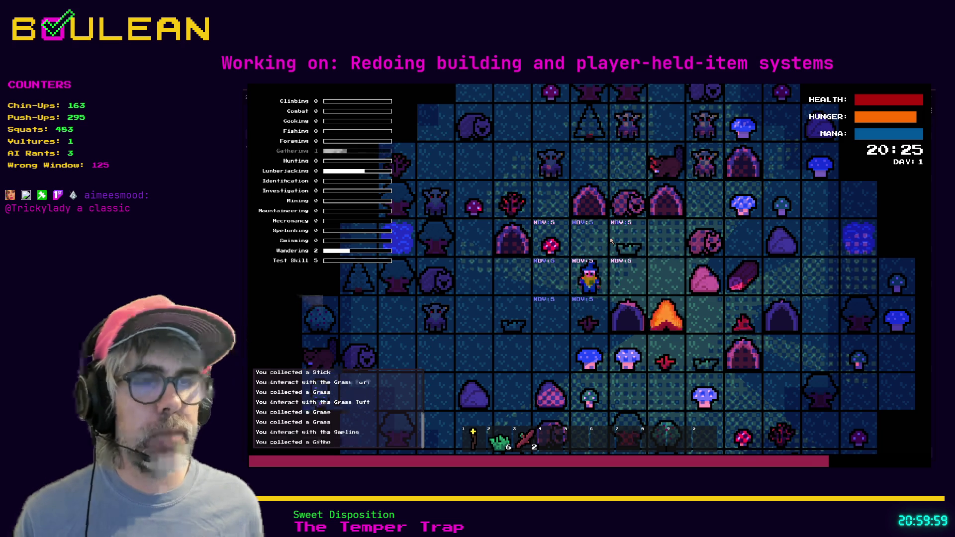
key(c)
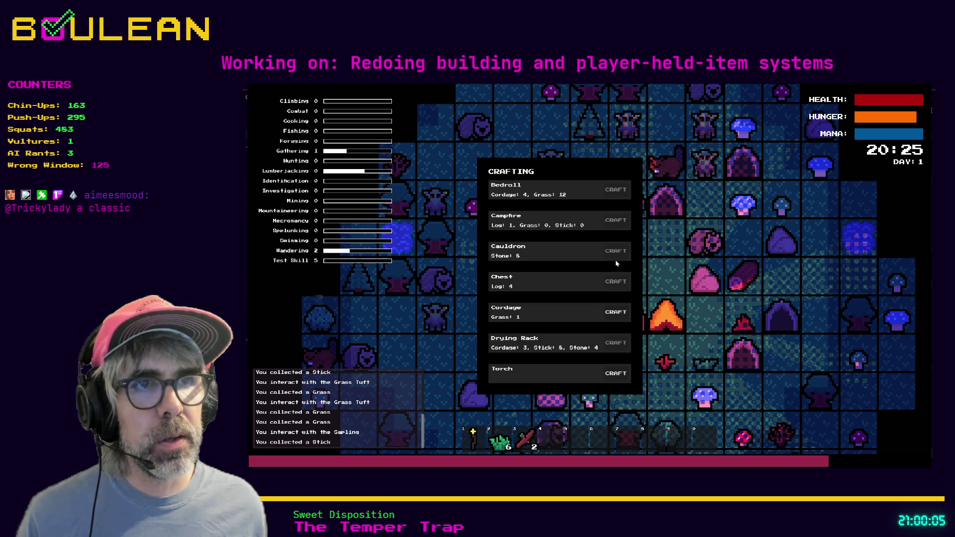
click(616, 314)
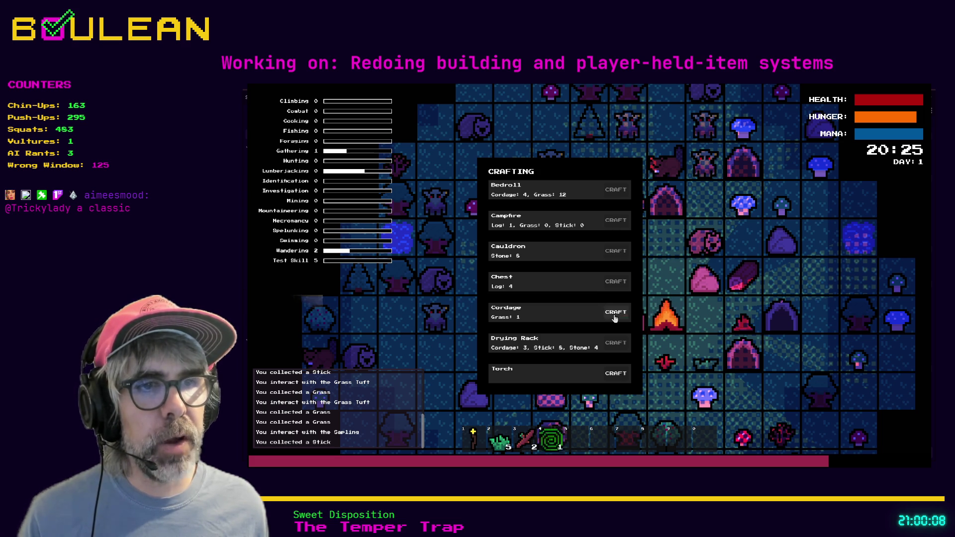
key(Escape)
key(c)
Step: Craft Cordage until the grass runs out, leaving eight, then close the crafting menu
click(615, 314)
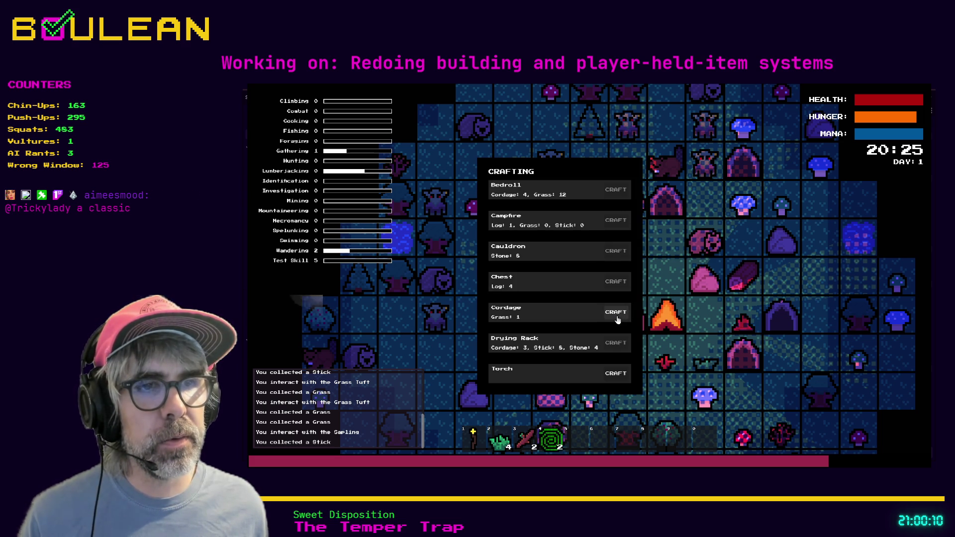
click(613, 318)
click(612, 318)
click(611, 318)
click(612, 318)
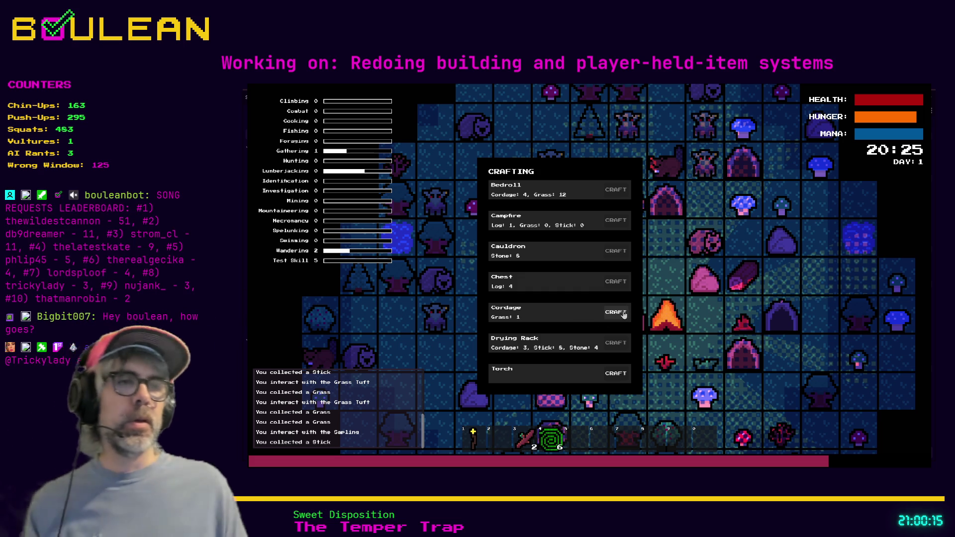
click(616, 316)
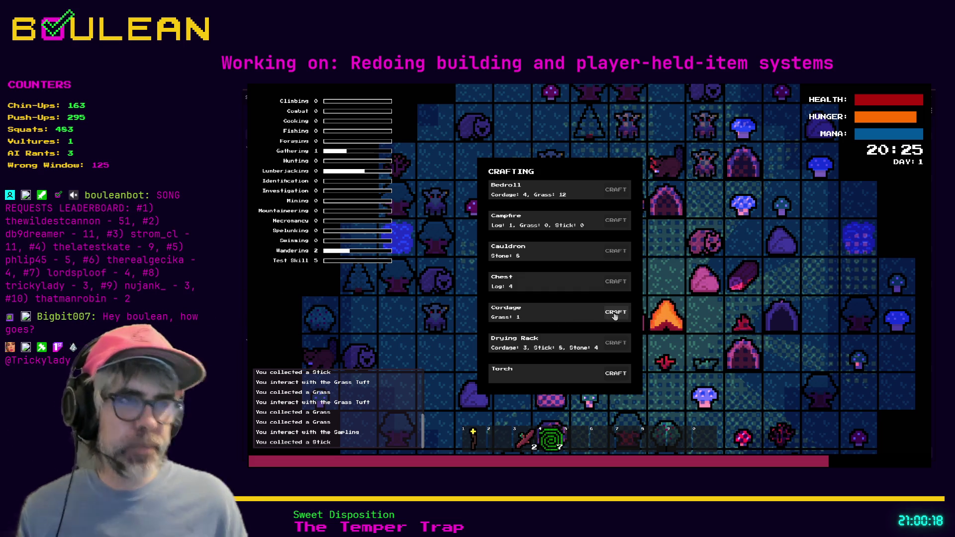
click(615, 316)
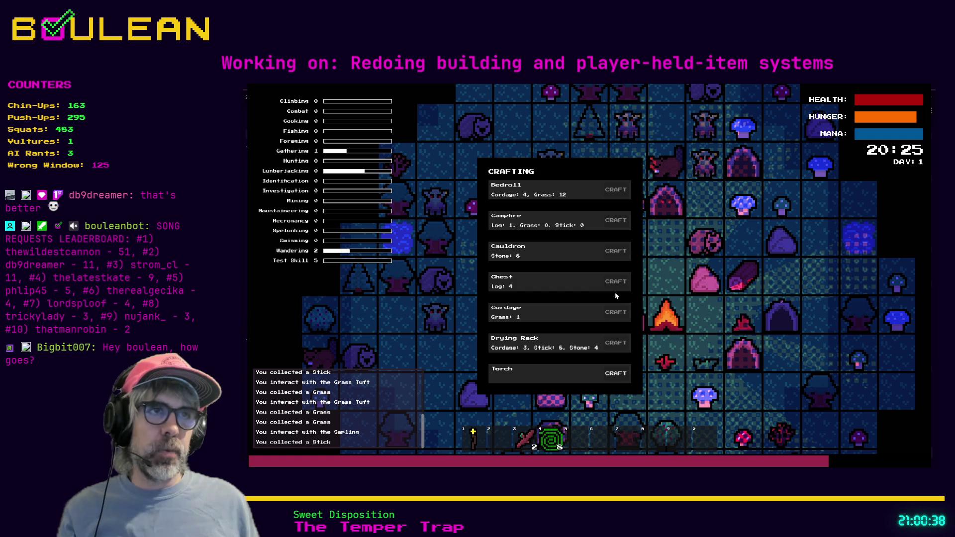
key(Escape)
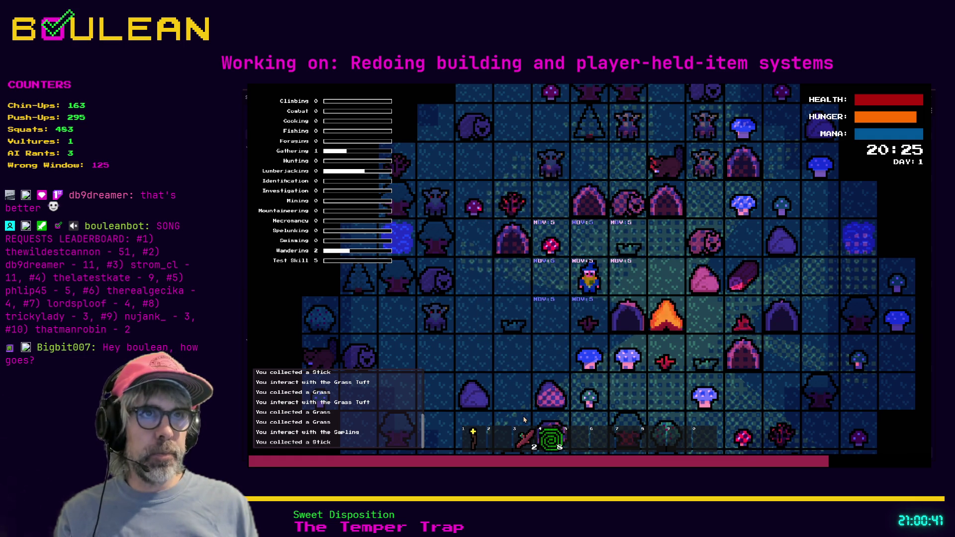
Step: Walk over two red mushrooms and gather a stick from the sapling
key(w)
key(a)
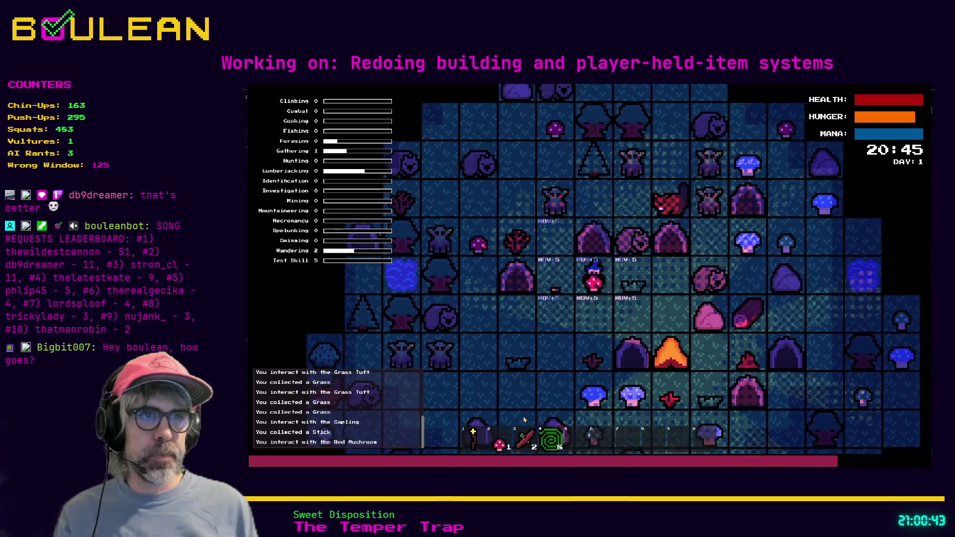
key(a)
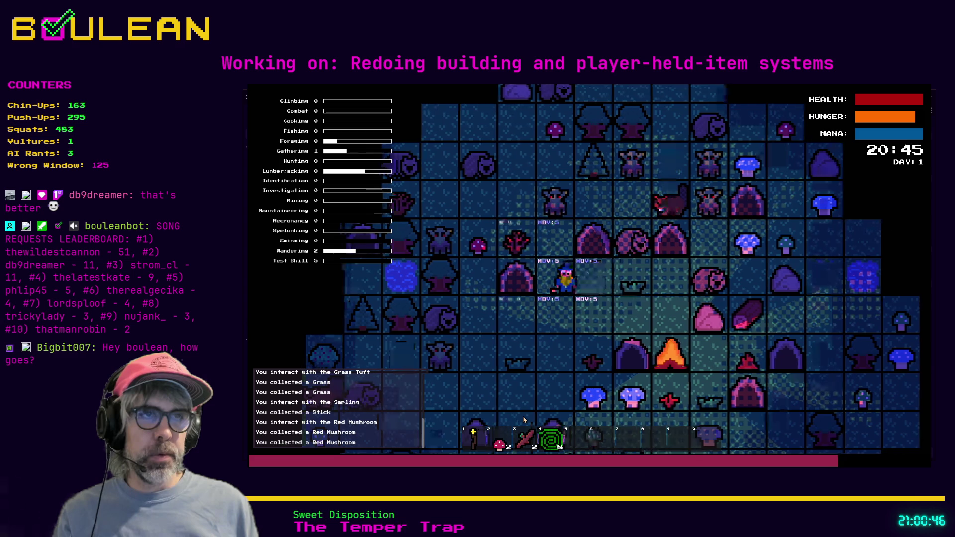
key(w)
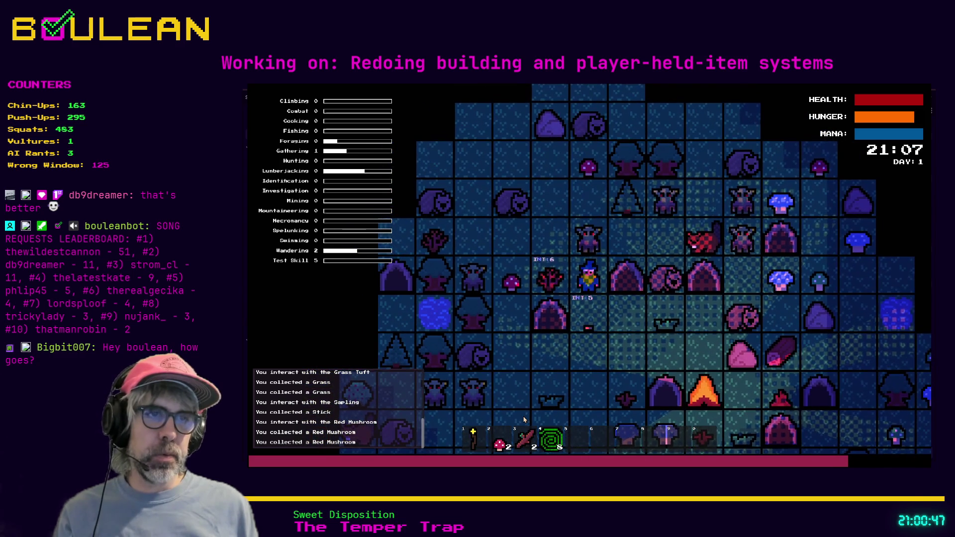
key(a)
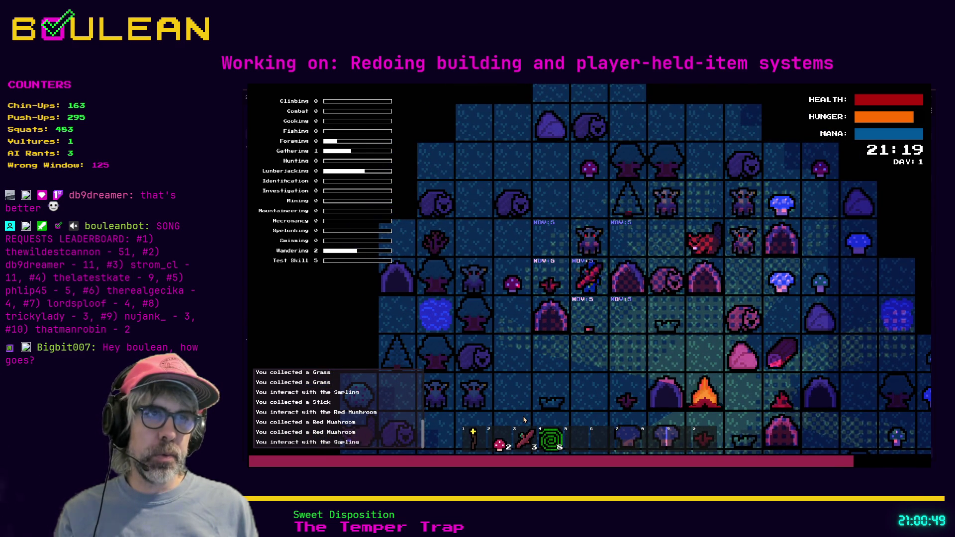
Step: Kill the goblin, break the gravestone, and collect the dropped soul and another red mushroom
key(w)
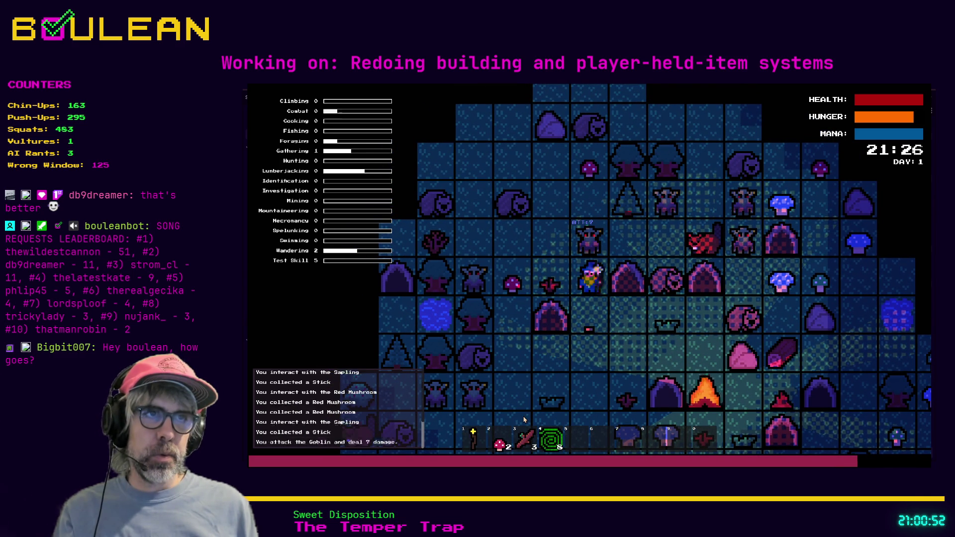
key(w)
key(w)
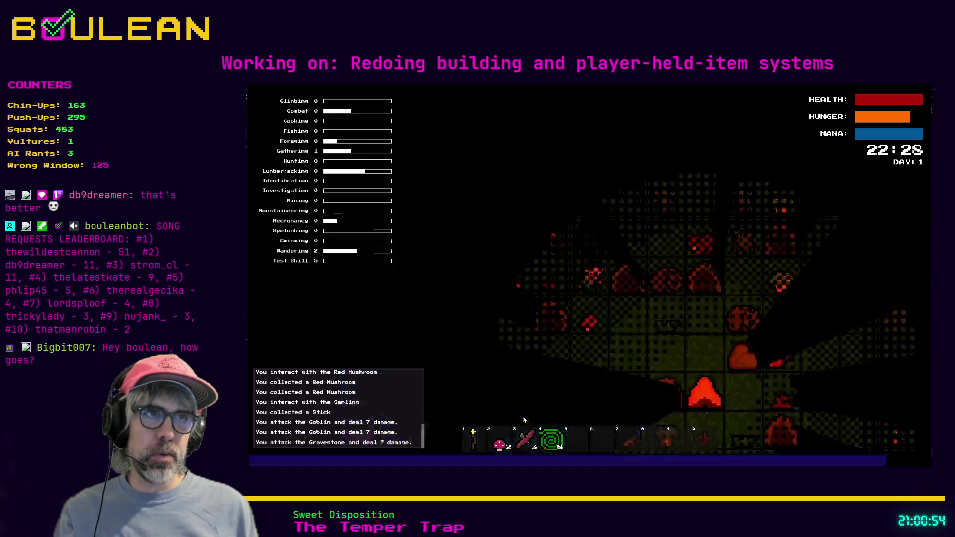
key(w)
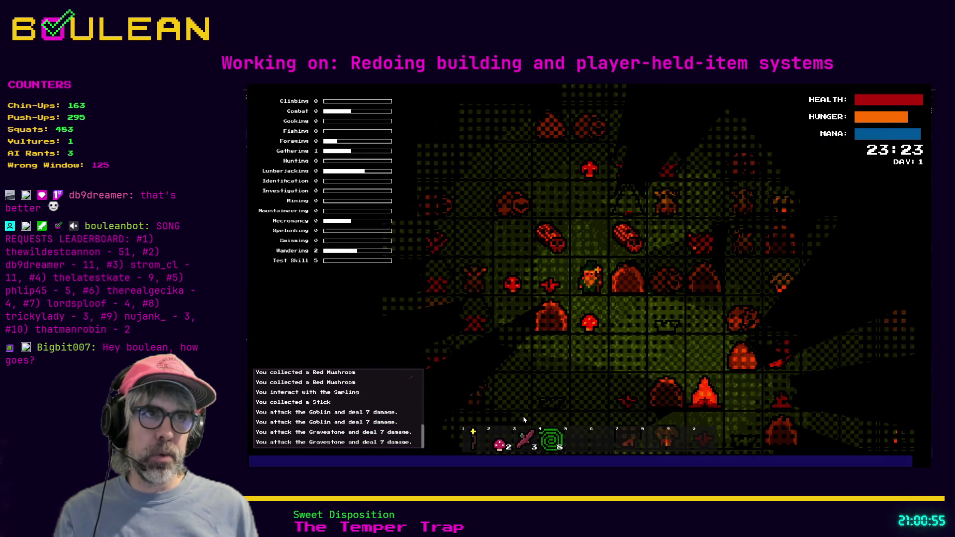
key(w)
key(a)
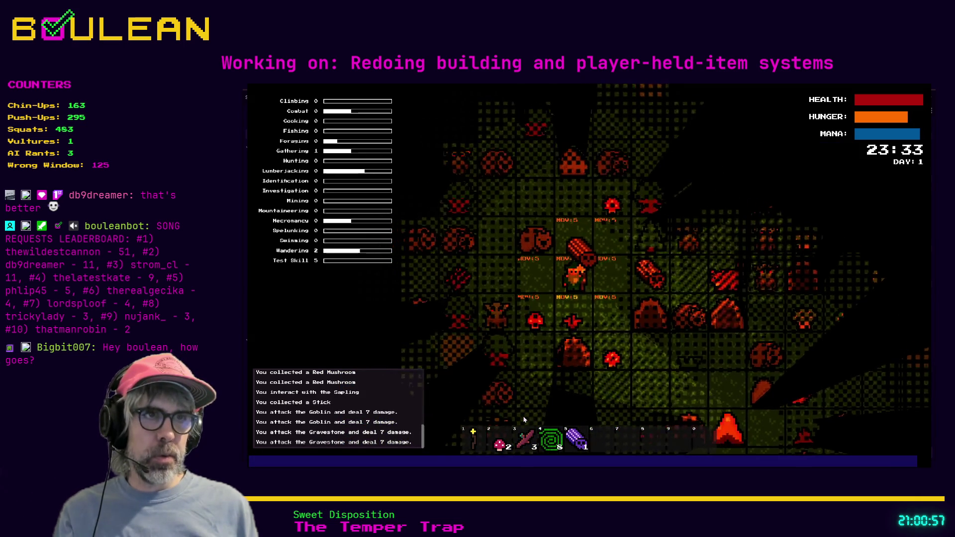
key(d)
key(w)
key(w)
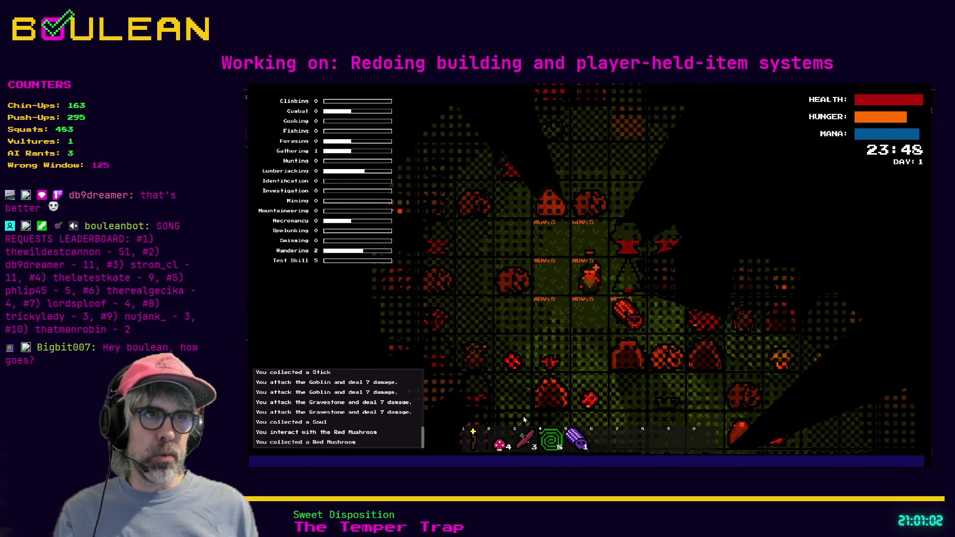
Step: Chop down the tree and collect the three fallen logs
key(w)
key(d)
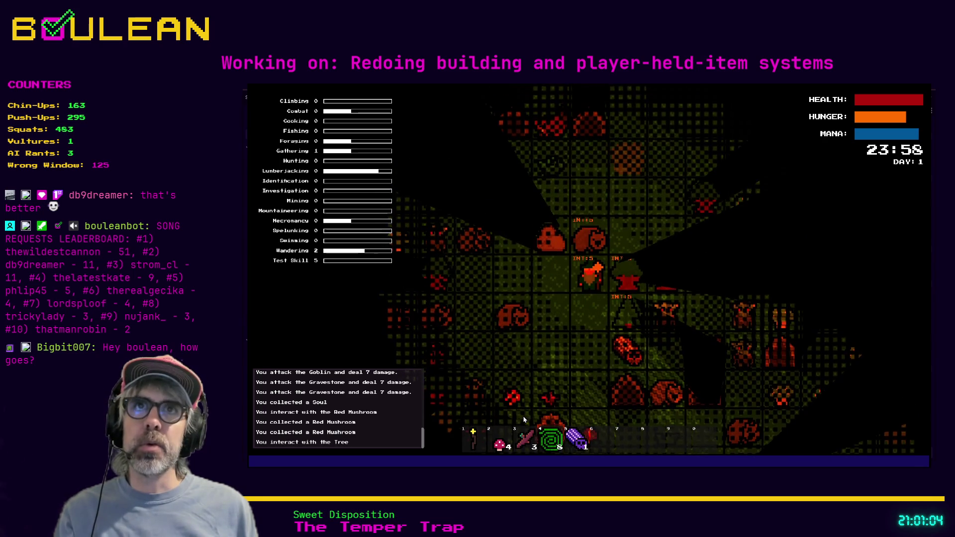
key(d)
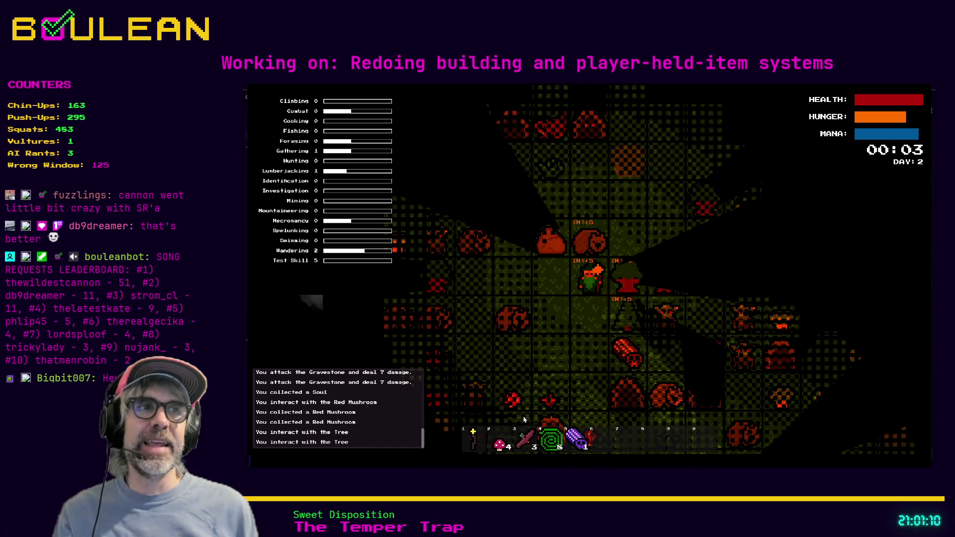
key(d)
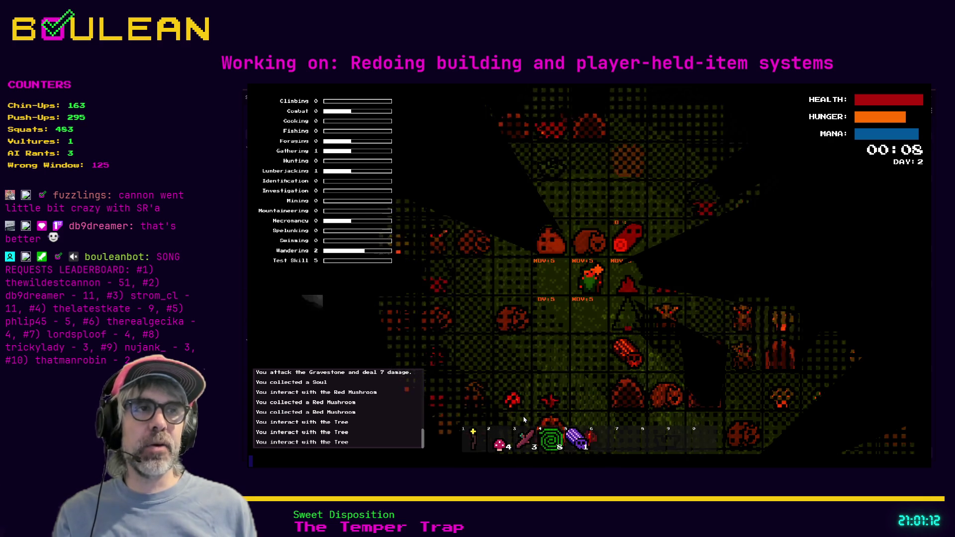
key(d)
key(w)
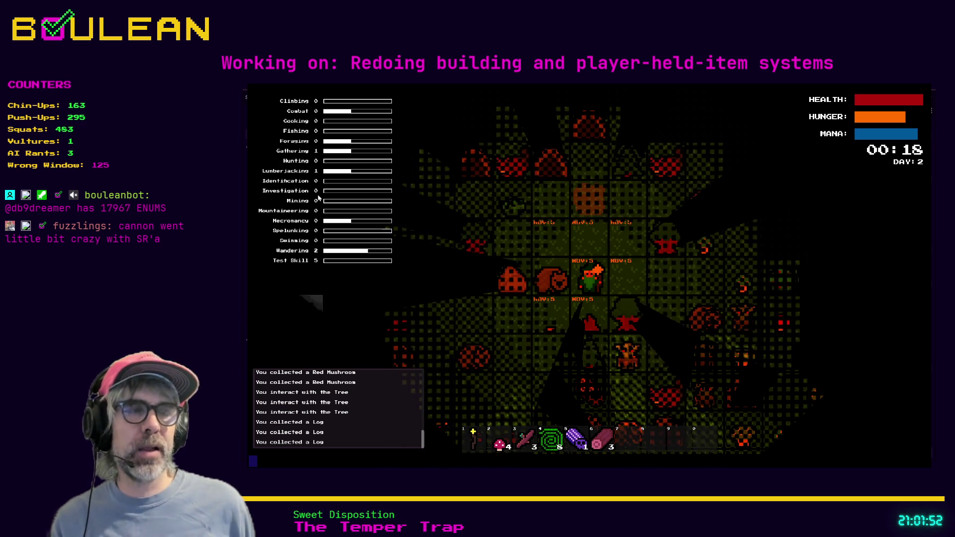
Step: Kill the wombat, craft a Campfire from a log, and place it beside the player
scroll(581, 284, up, 3)
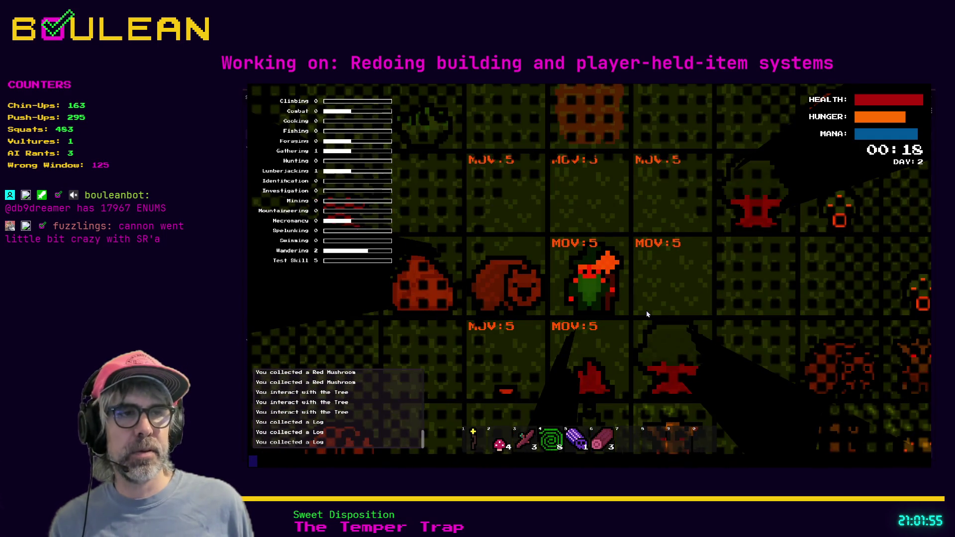
scroll(646, 313, down, 3)
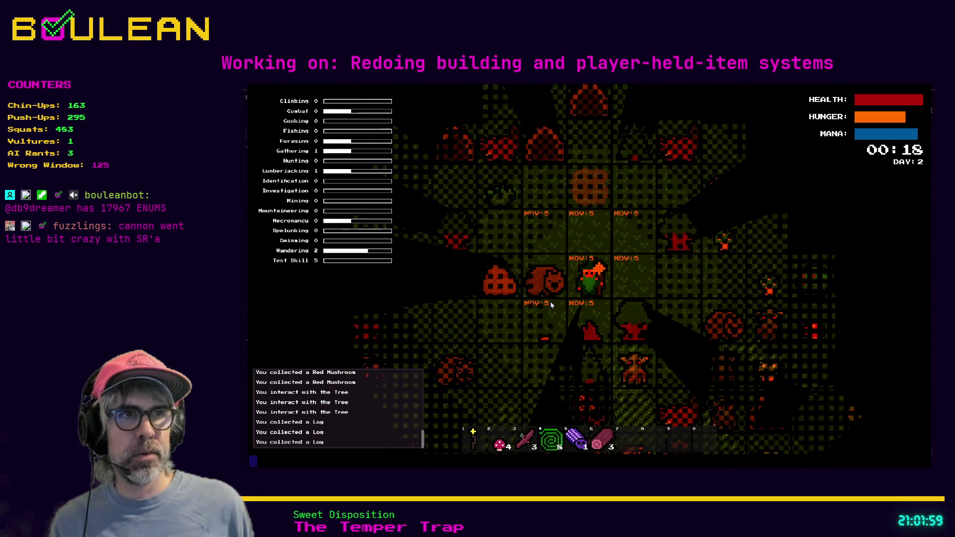
key(Left)
key(Left)
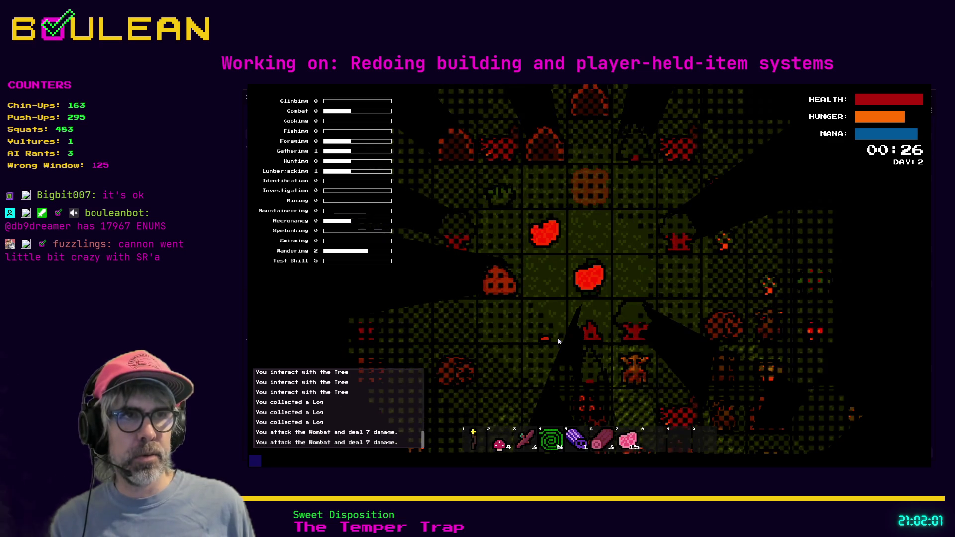
key(c)
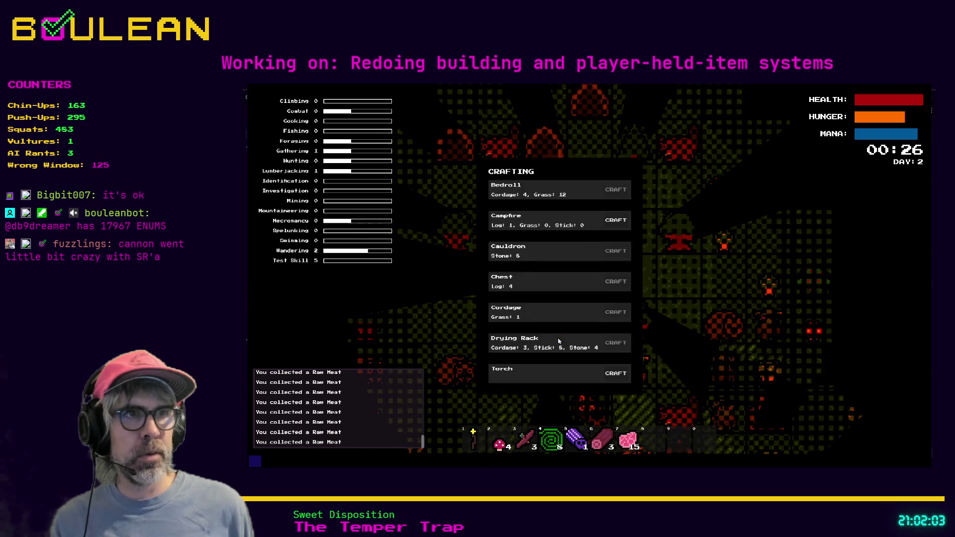
click(616, 220)
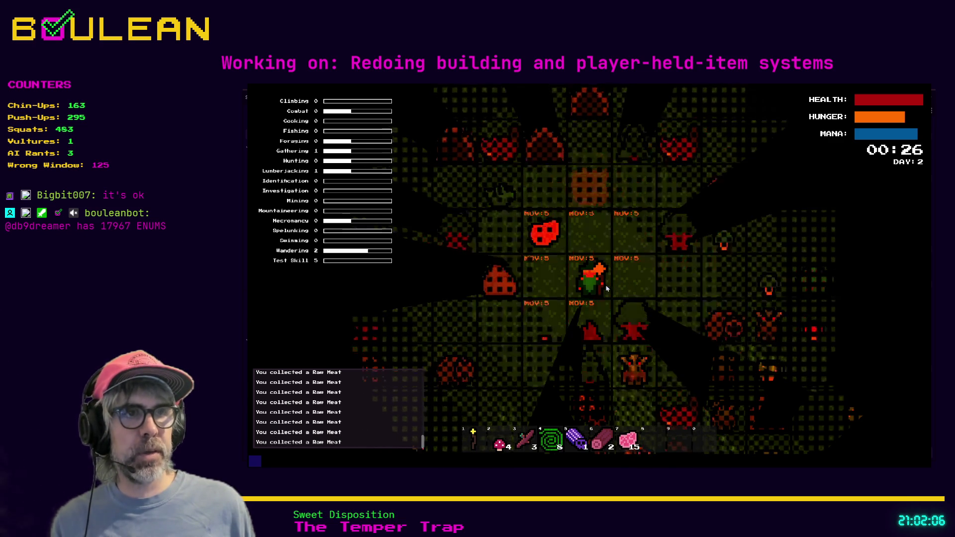
key(c)
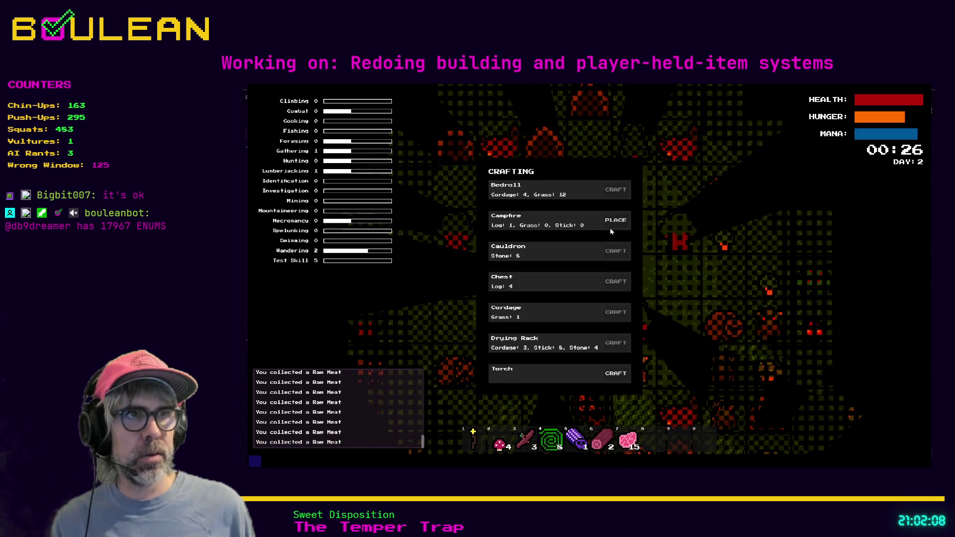
click(615, 220)
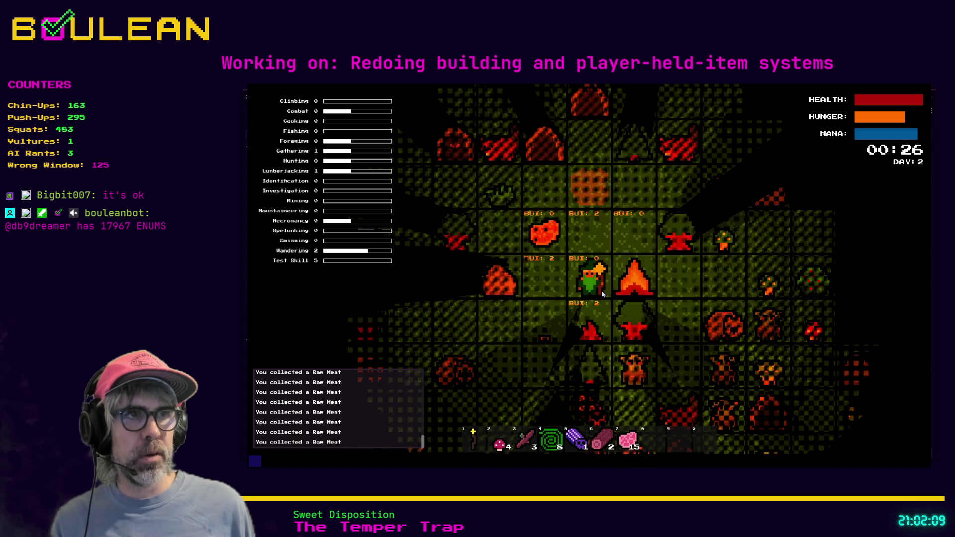
click(602, 294)
Step: Chop a tree for another log, then craft and place a second Campfire
key(c)
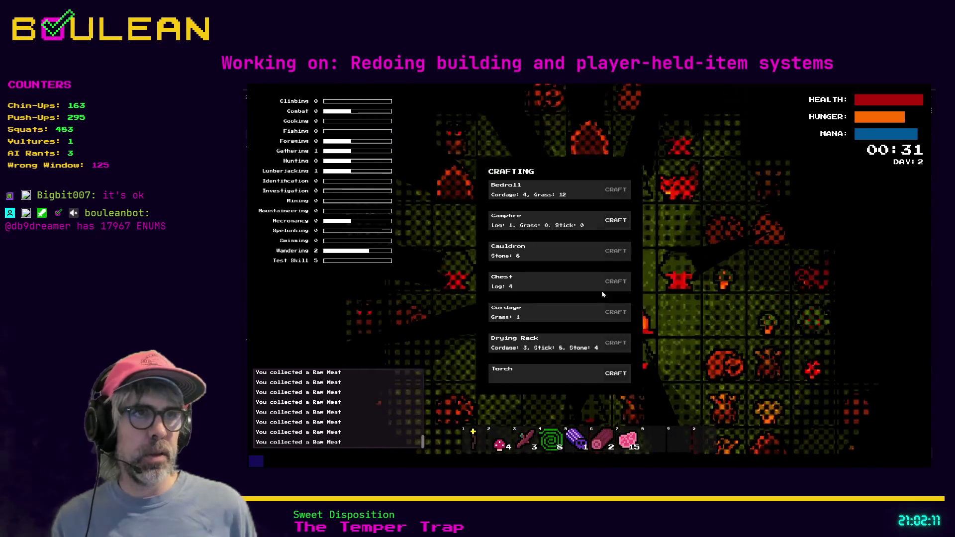
key(c)
key(d)
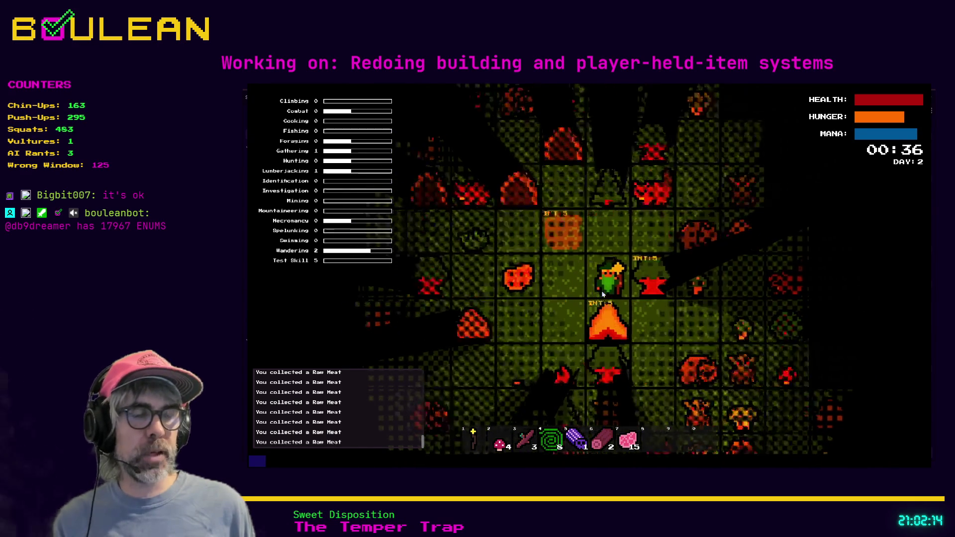
key(d)
key(d)
key(d)
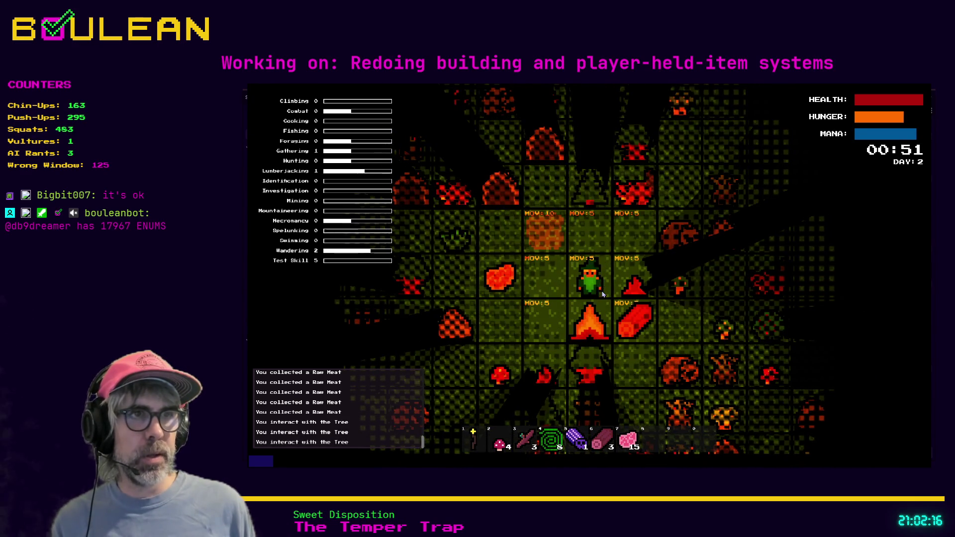
key(c)
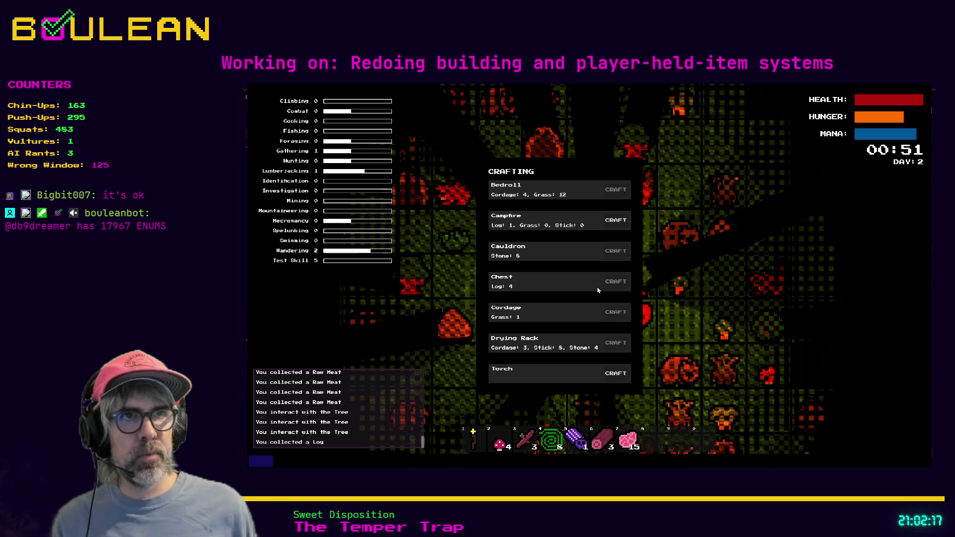
click(617, 222)
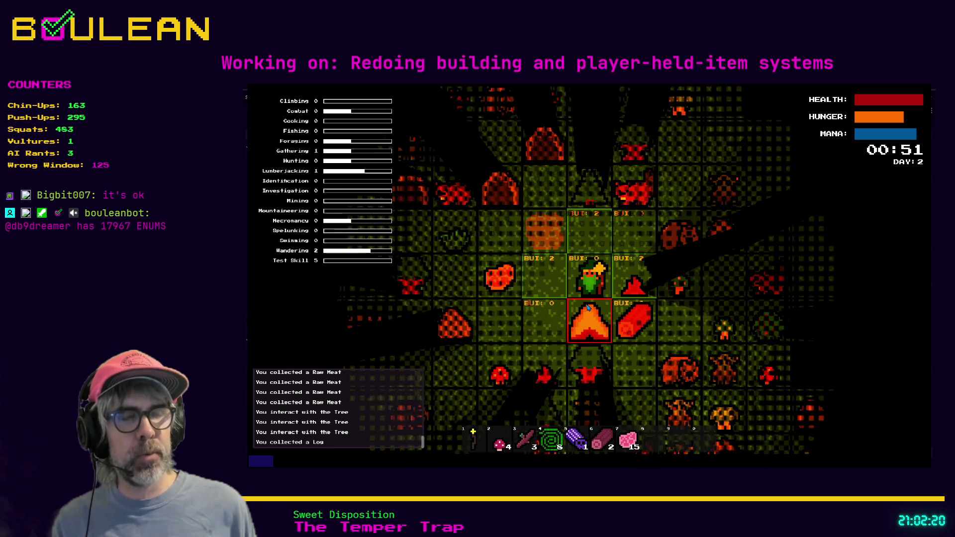
click(588, 309)
Step: Move down to another tree, chop it, and pick up the new log
key(d)
key(s)
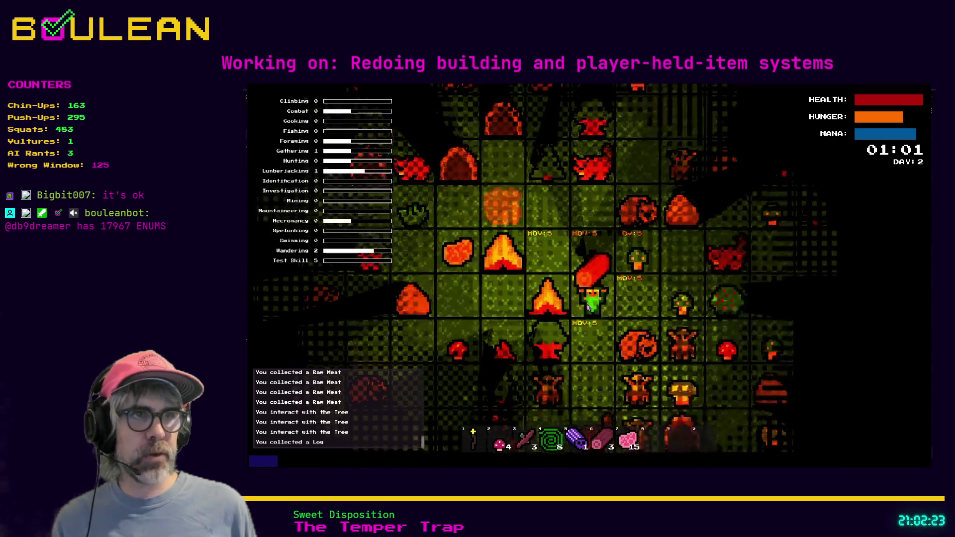
key(s)
key(e)
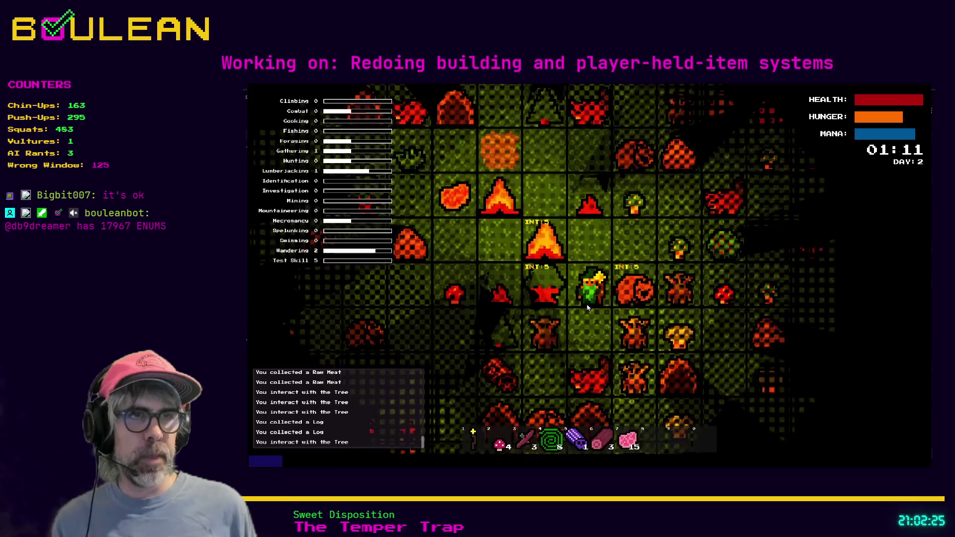
key(a)
key(a)
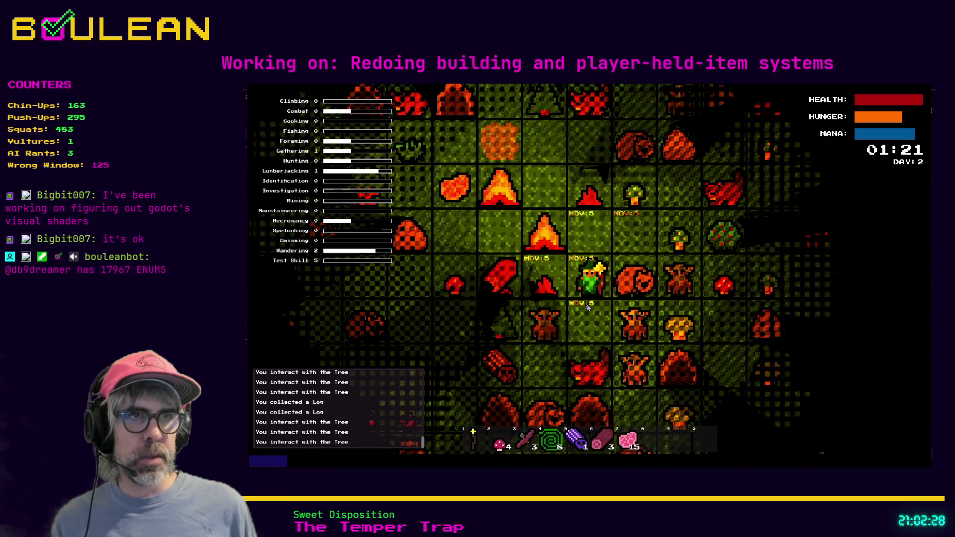
key(a)
key(a)
key(w)
Step: Craft another Campfire, cancel its placement, close the menu, and stop the game with F8
key(c)
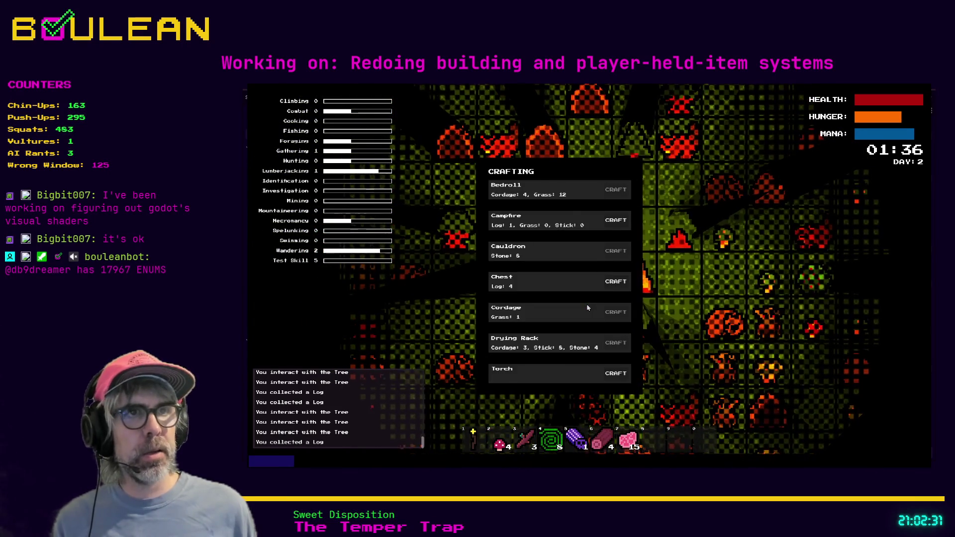
key(Return)
key(c)
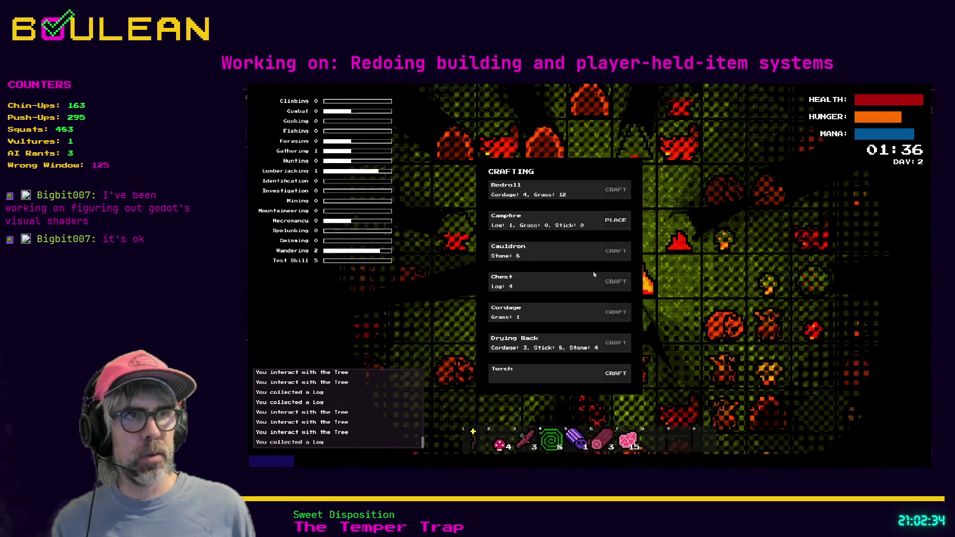
key(Return)
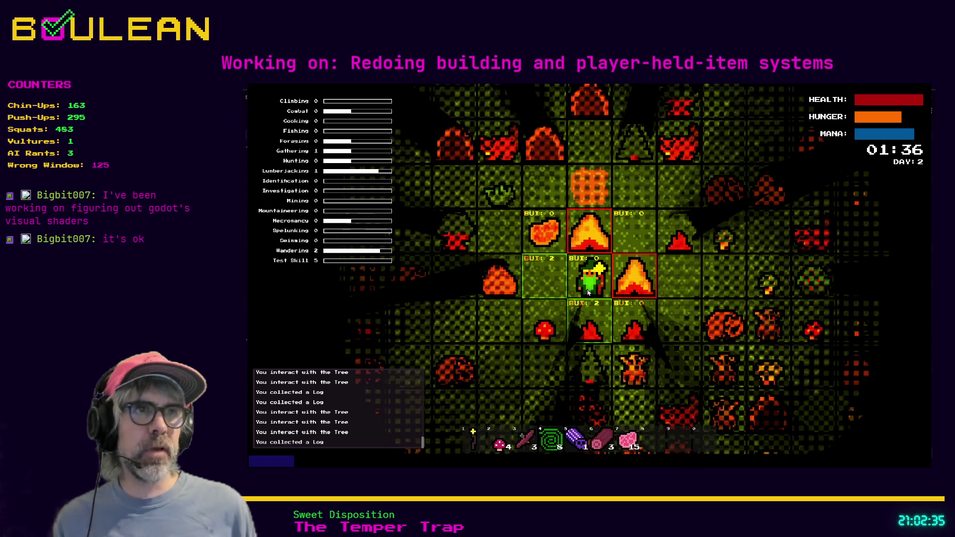
key(a)
key(s)
key(c)
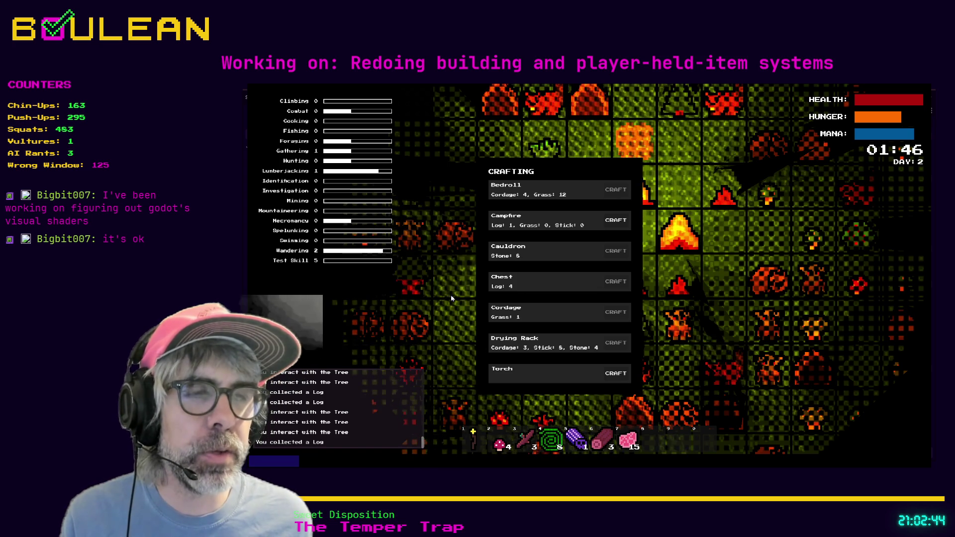
key(c)
key(F8)
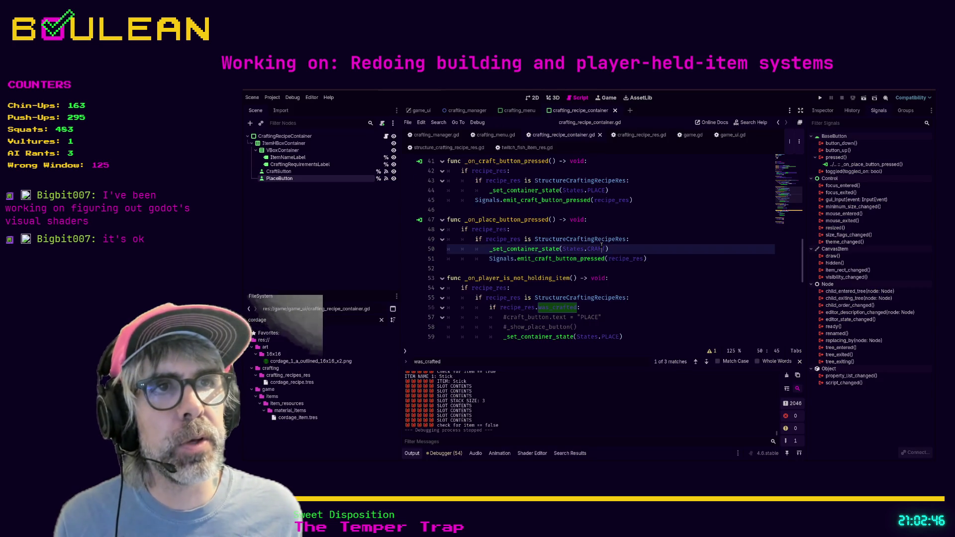
Step: Search crafting_recipe_container.gd for 'update'
click(676, 284)
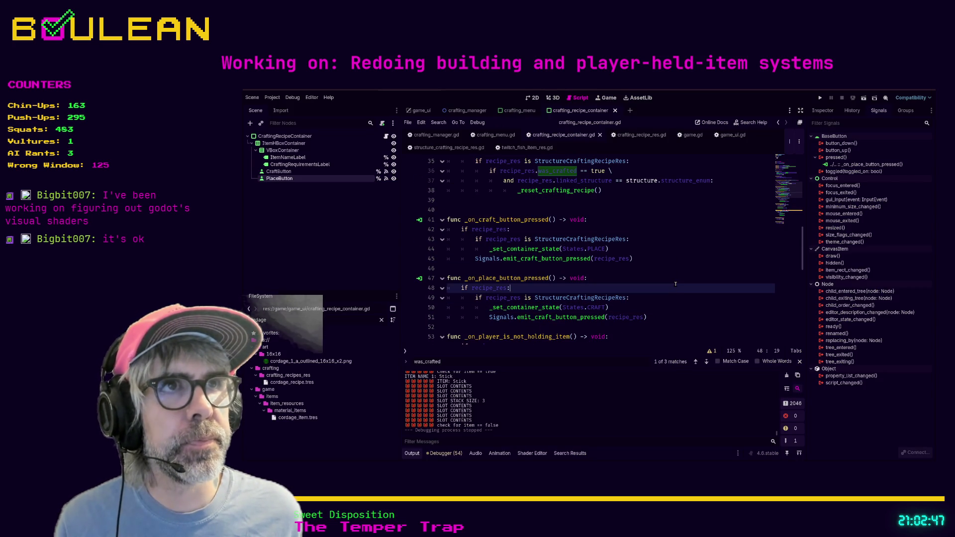
key(ctrl+f)
text(update)
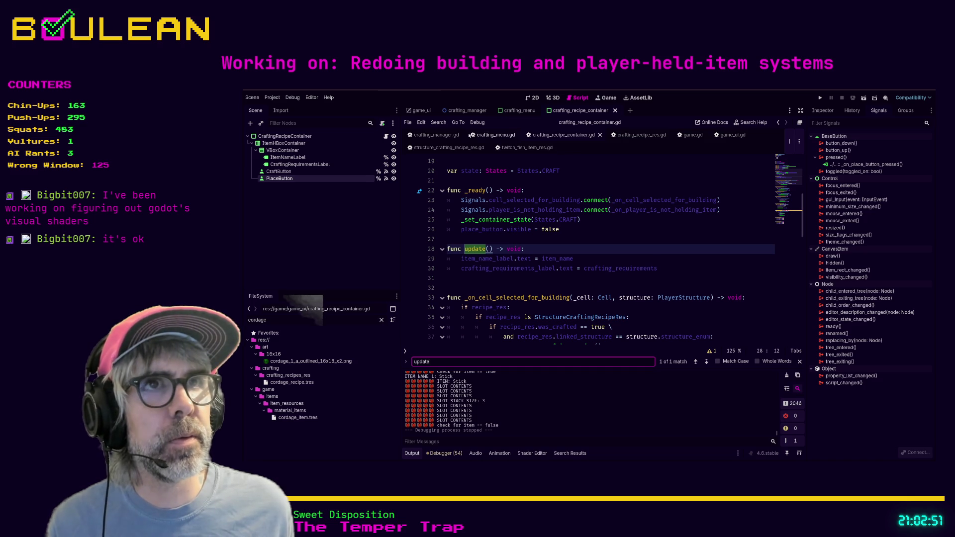
Step: Switch to crafting_menu.gd and review its can_afford and update_recipe_containers code
click(496, 136)
click(576, 240)
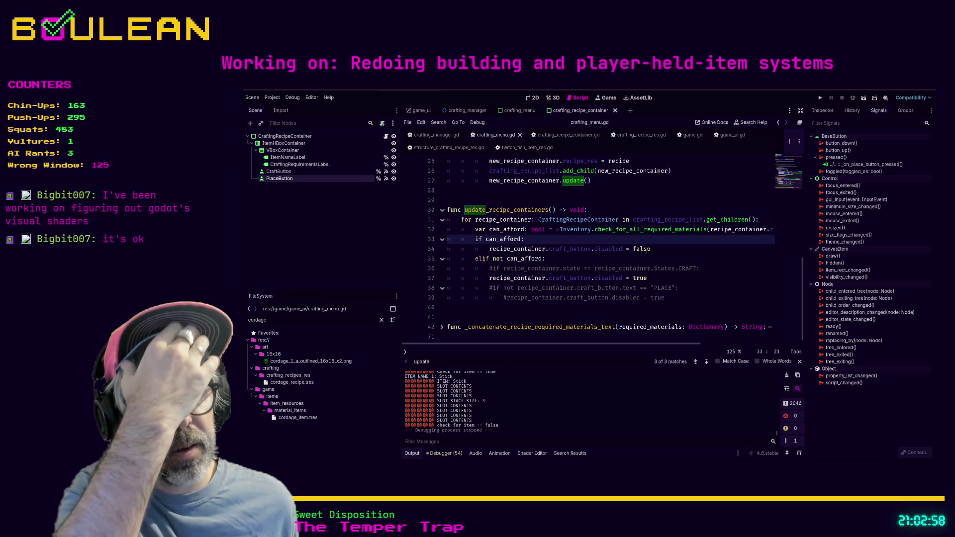
scroll(634, 248, up, 6)
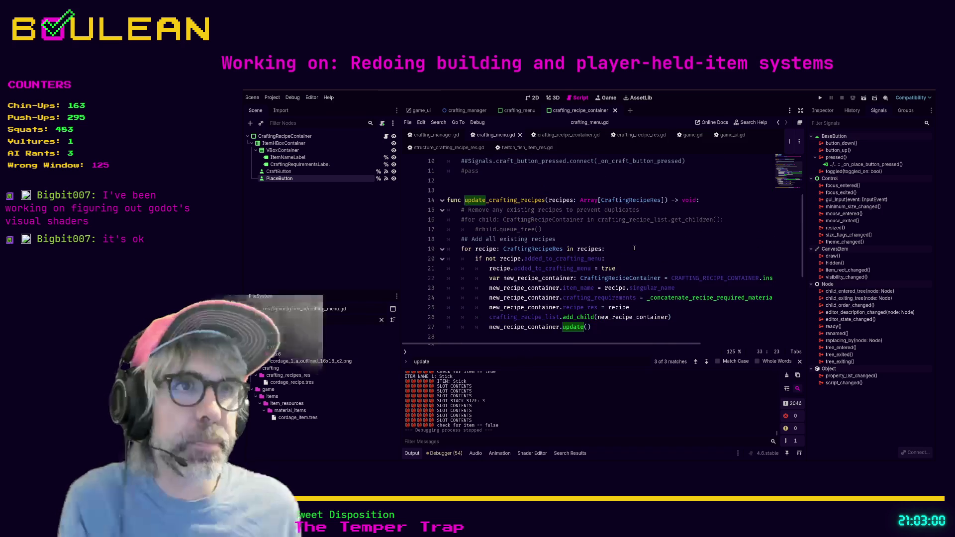
scroll(634, 248, down, 5)
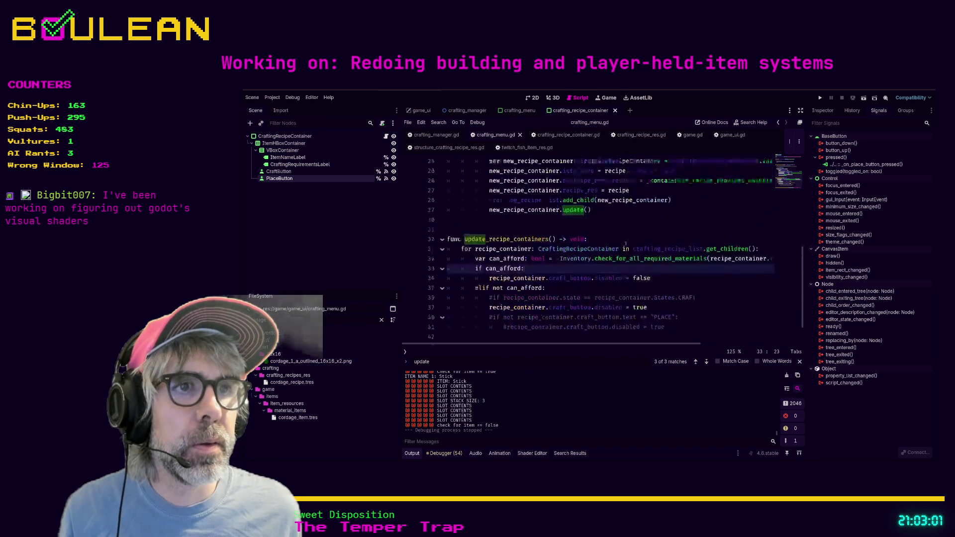
scroll(626, 244, up, 7)
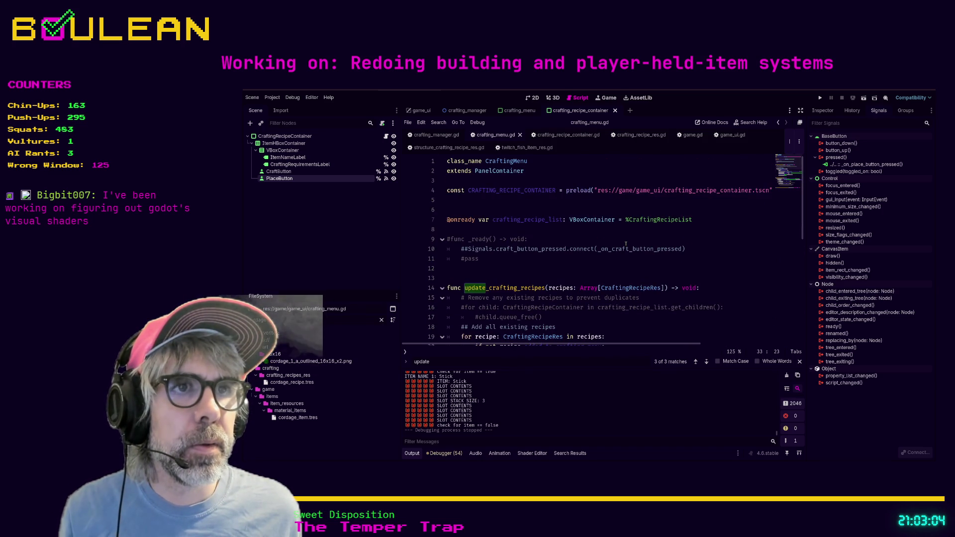
Step: Uncomment func _ready and its Signals.craft_button_pressed.connect line, deleting the #pass line
click(462, 250)
key(Delete)
key(Delete)
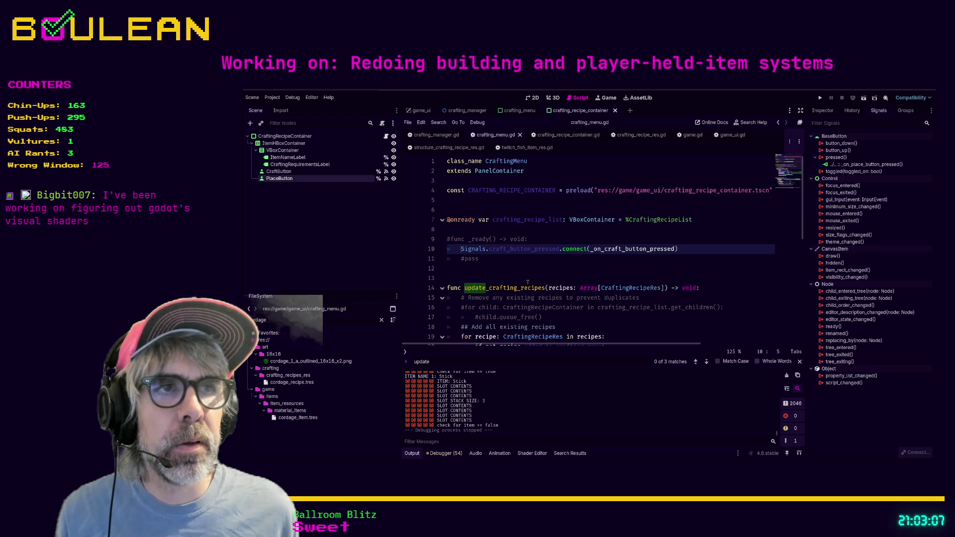
key(Up)
key(ctrl+k)
key(Down)
key(Down)
key(shift+Right)
key(shift+Right)
key(shift+Right)
key(Delete)
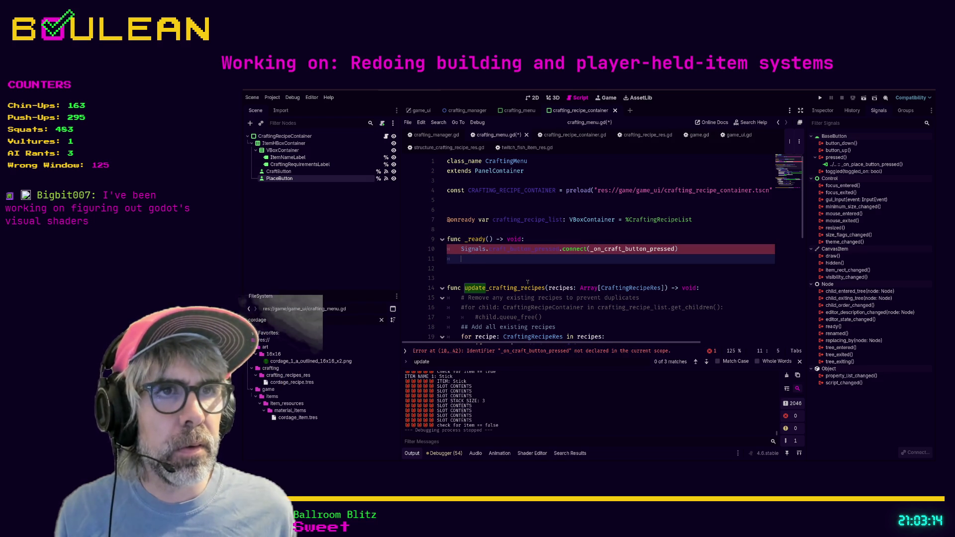
click(517, 276)
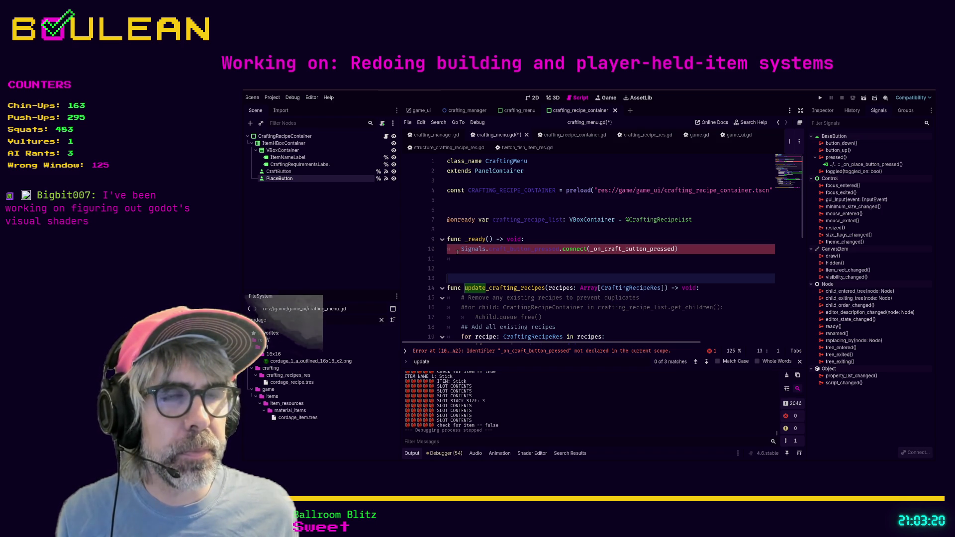
Step: Select the undeclared _on_craft_button_pressed name and go to the end of the script
click(460, 251)
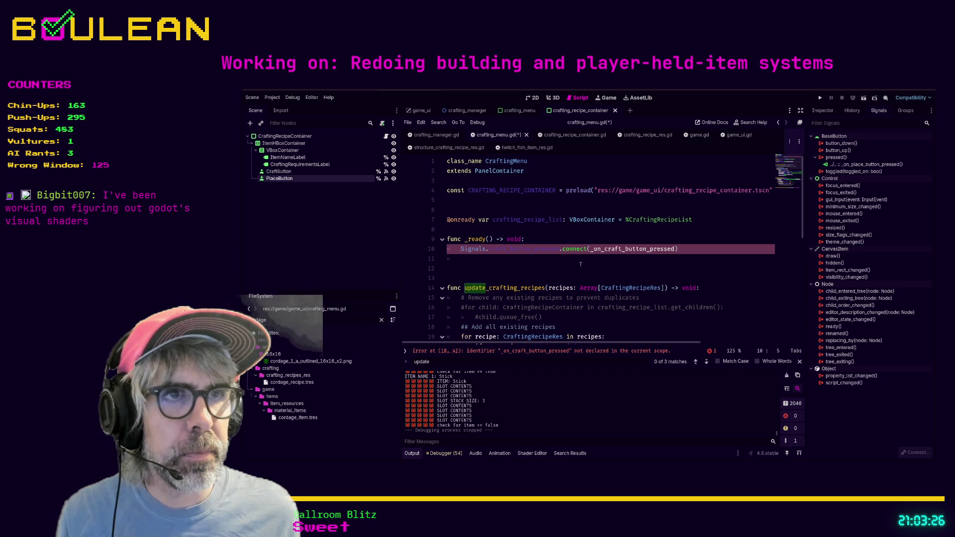
double_click(602, 250)
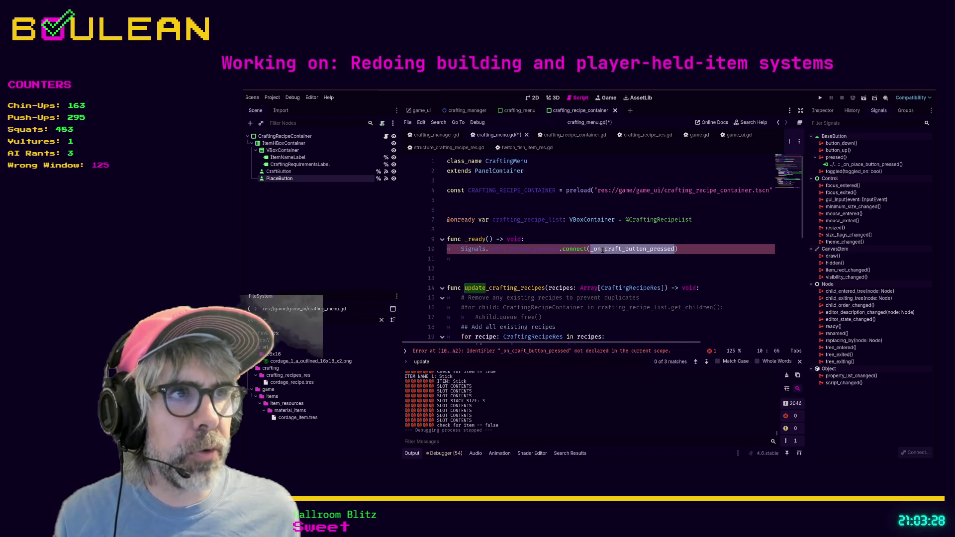
scroll(494, 262, down, 8)
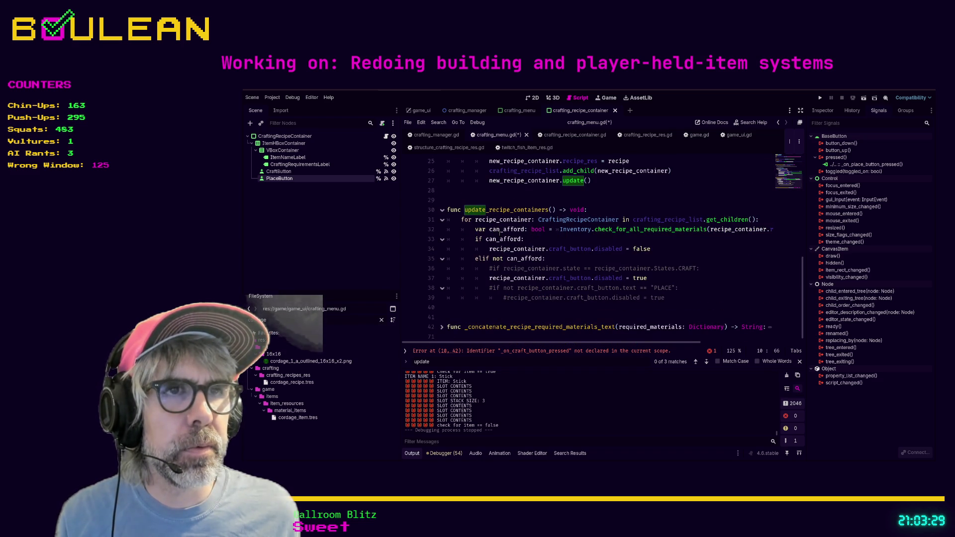
scroll(487, 307, up, 2)
scroll(463, 300, down, 2)
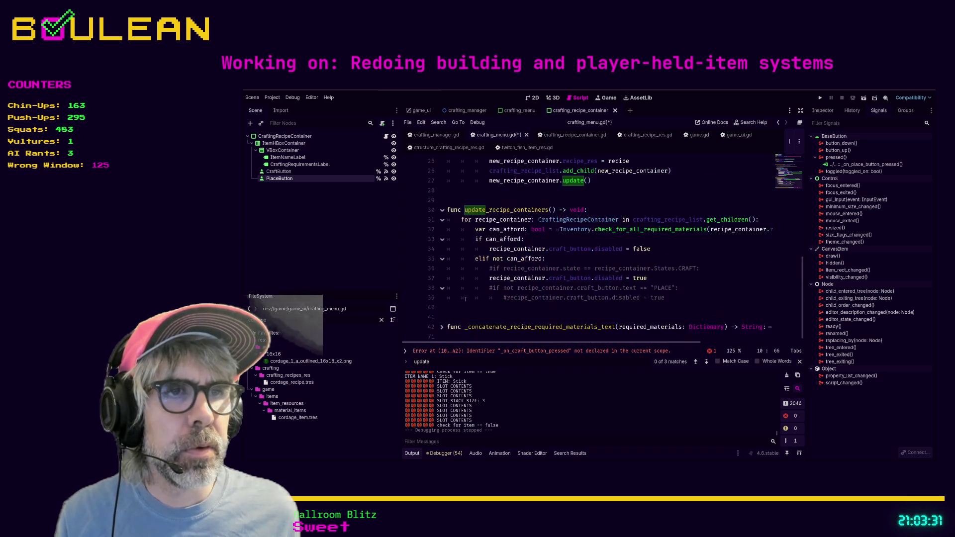
click(472, 338)
Step: Add an _on_craft_button_pressed() -> void: handler at the end of crafting_menu.gd
key(Return)
key(Return)
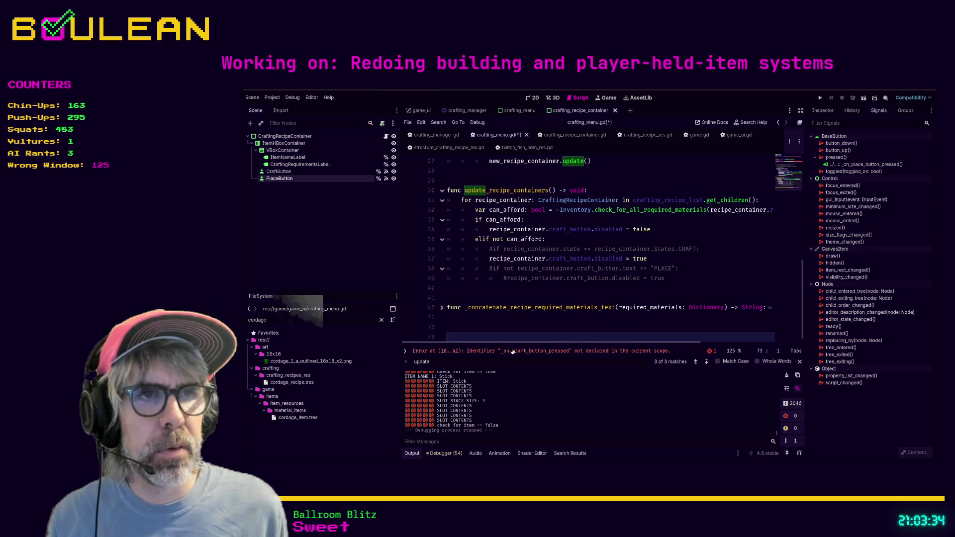
text(func_on_craft_button_pressed)
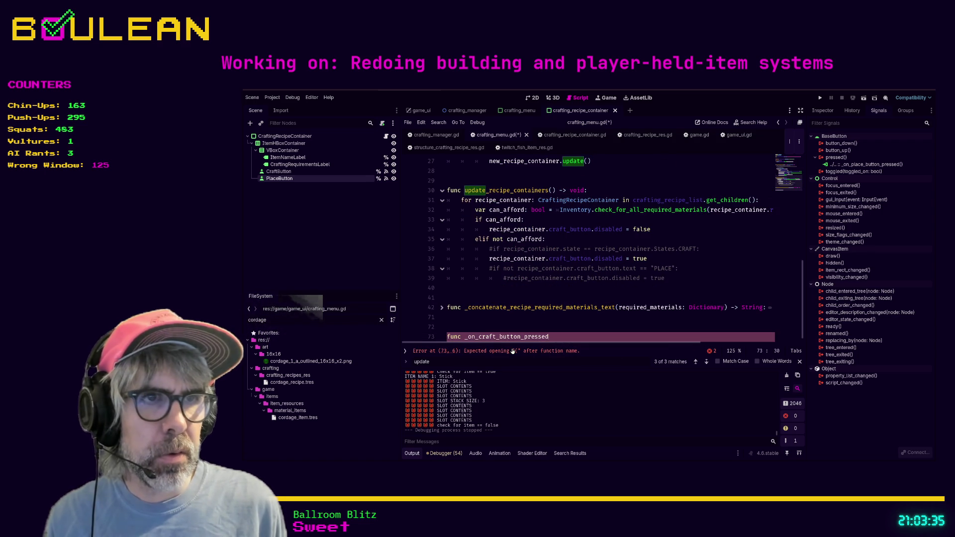
text(() -> voi)
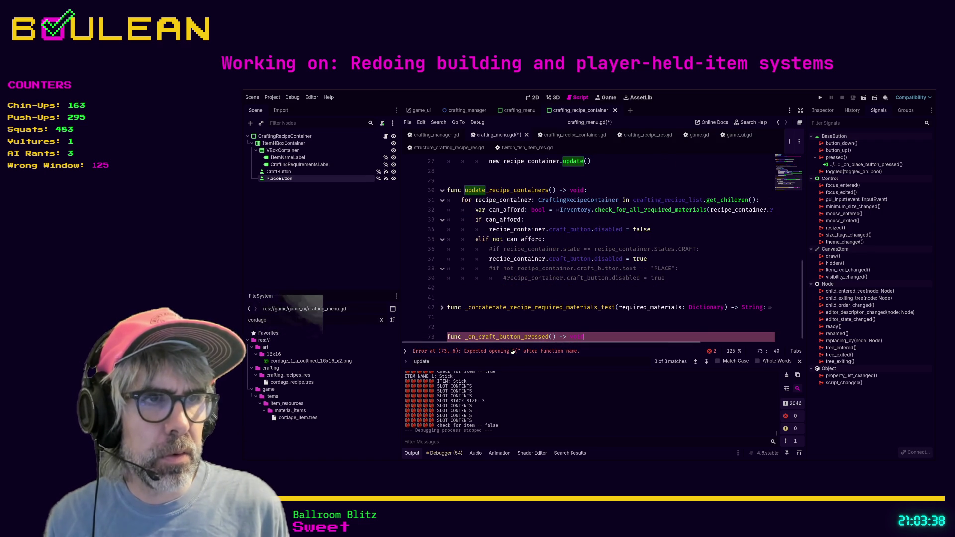
text(d:)
key(Return)
text(ss)
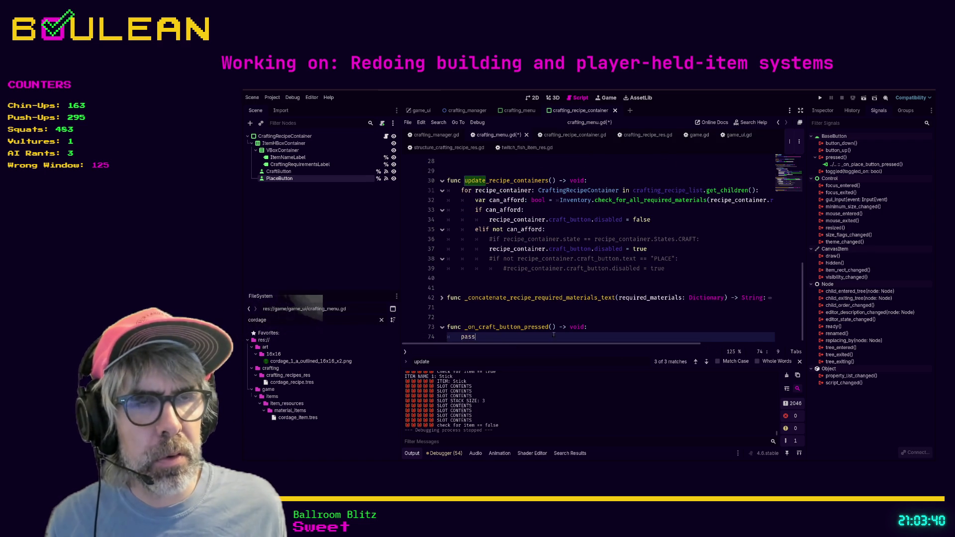
scroll(578, 327, up, 1)
scroll(578, 327, down, 1)
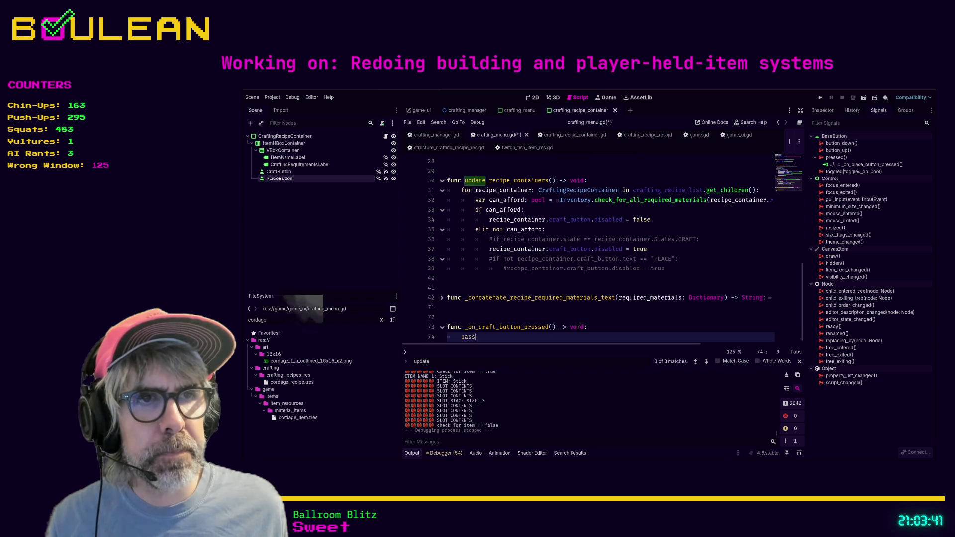
scroll(579, 326, up, 5)
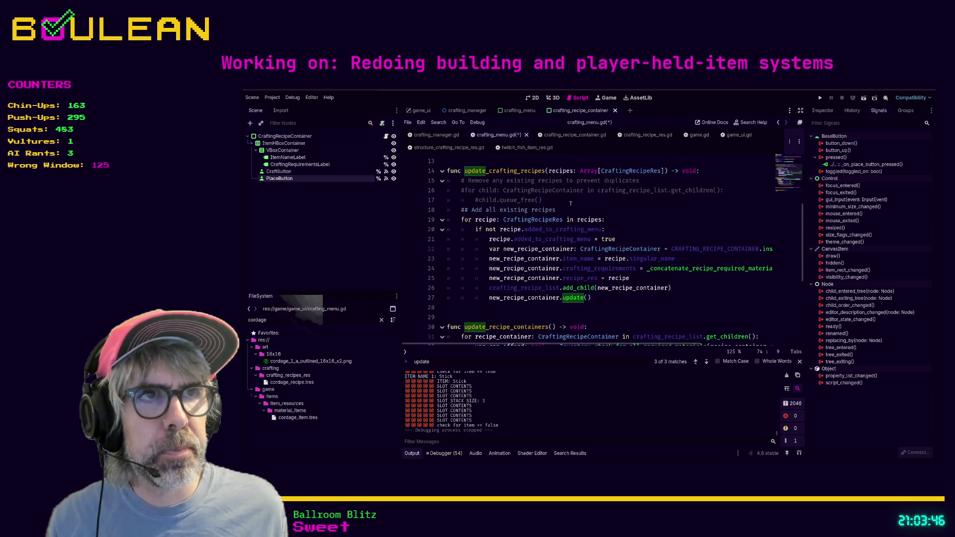
Step: Delete the commented-out child-removal loop from update_crafting_recipes and save crafting_menu.gd
click(572, 204)
key(shift+Home)
key(shift+Home)
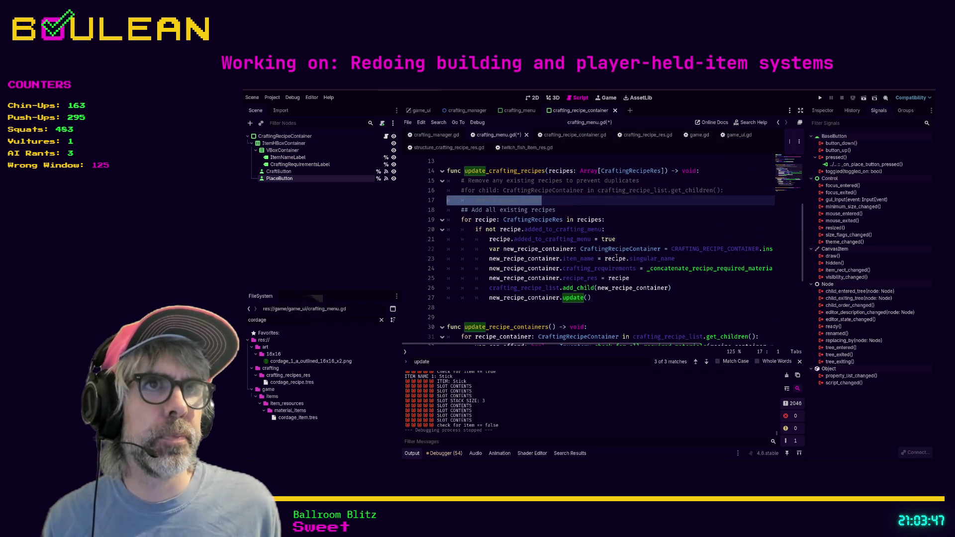
key(shift+Up)
key(shift+Up)
key(BackSpace)
key(BackSpace)
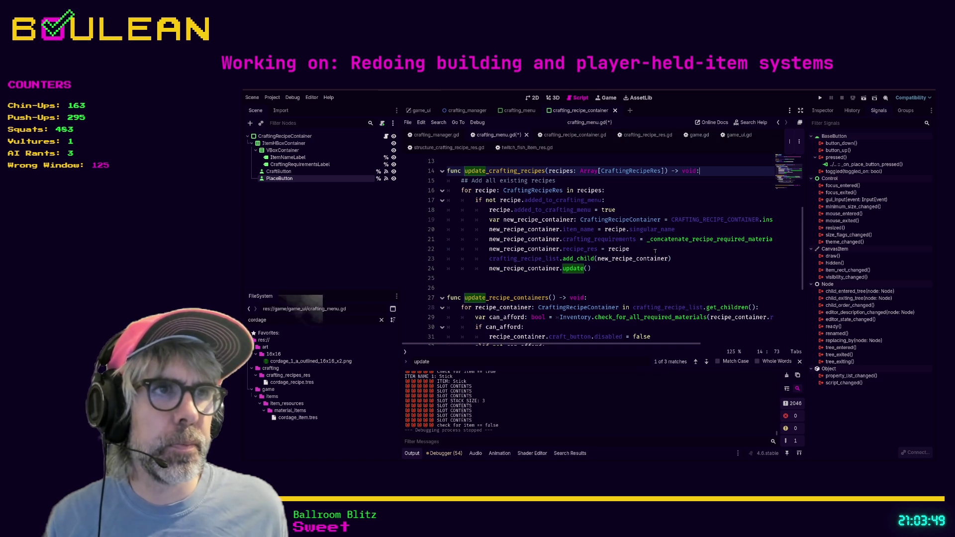
click(633, 288)
key(ctrl+s)
scroll(633, 288, down, 4)
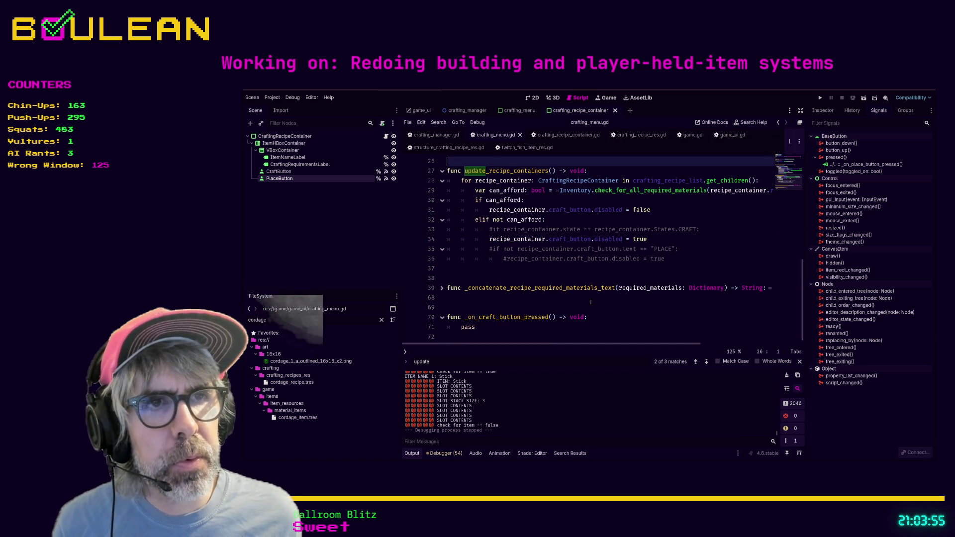
scroll(590, 302, up, 4)
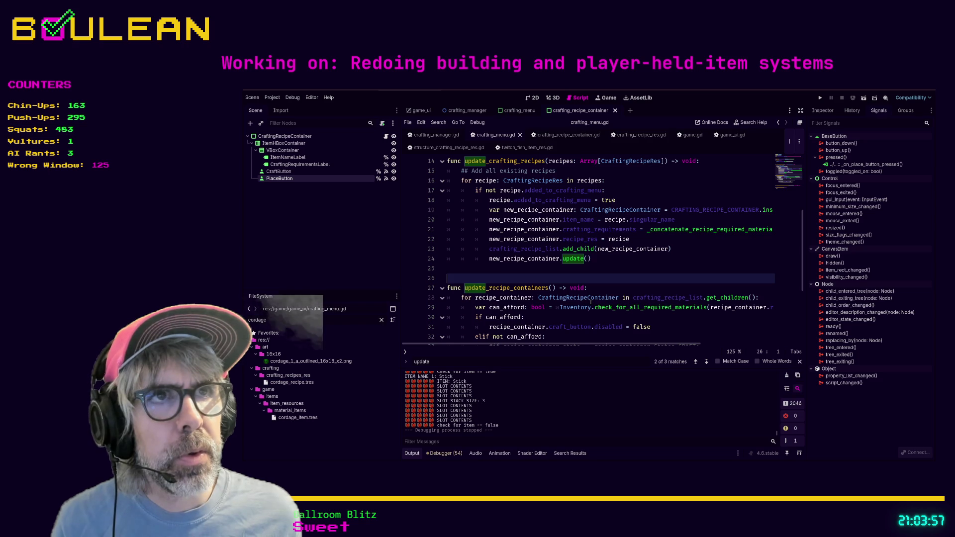
Step: Replace the handler's pass with an update_crafting_recipes call
scroll(590, 302, down, 4)
double_click(474, 326)
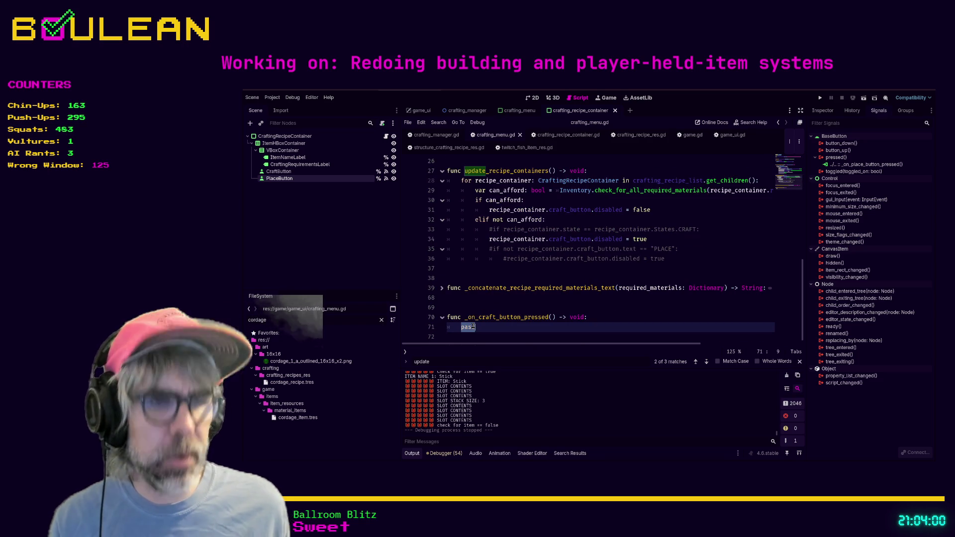
text(update_c)
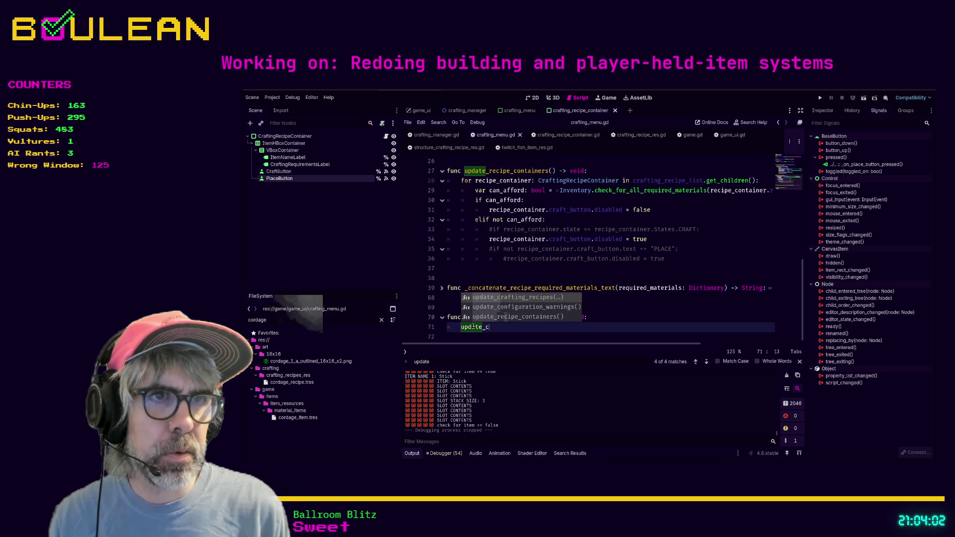
key(Return)
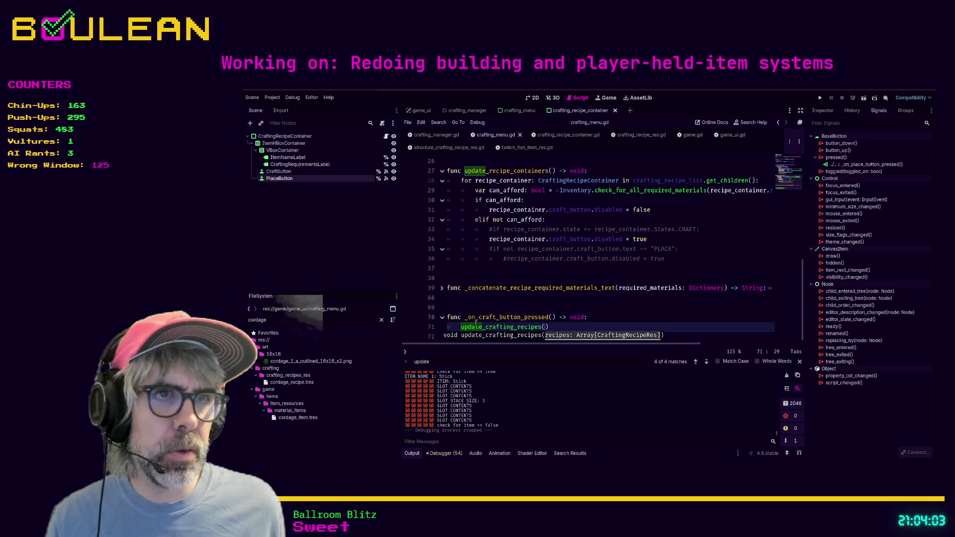
click(500, 304)
Step: Check the craft_button_pressed signal definition, then return to crafting_menu.gd
scroll(557, 326, up, 5)
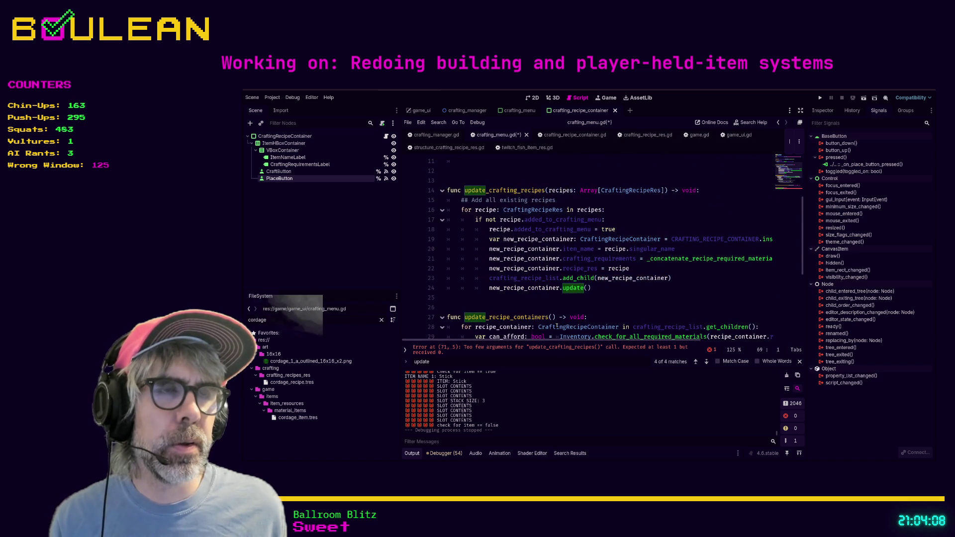
scroll(556, 326, down, 5)
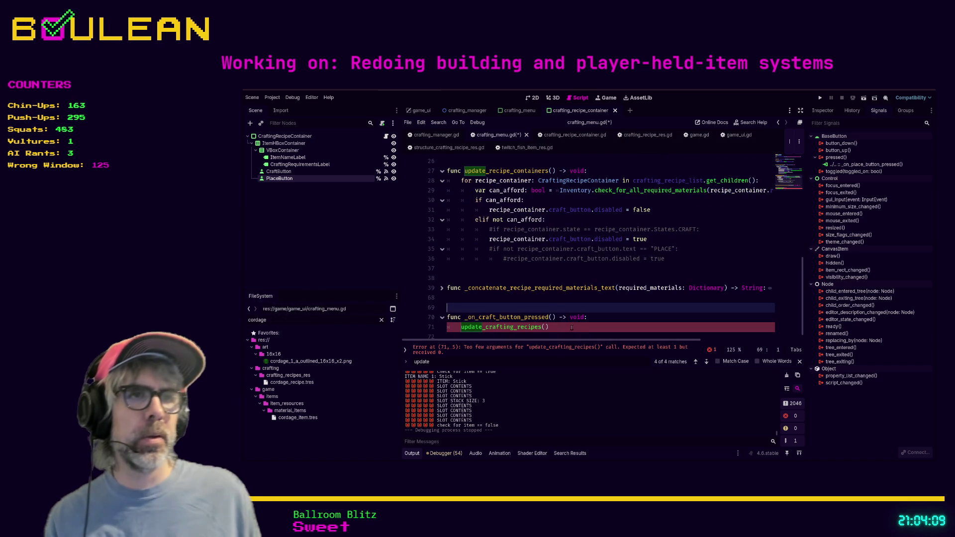
scroll(586, 313, up, 3)
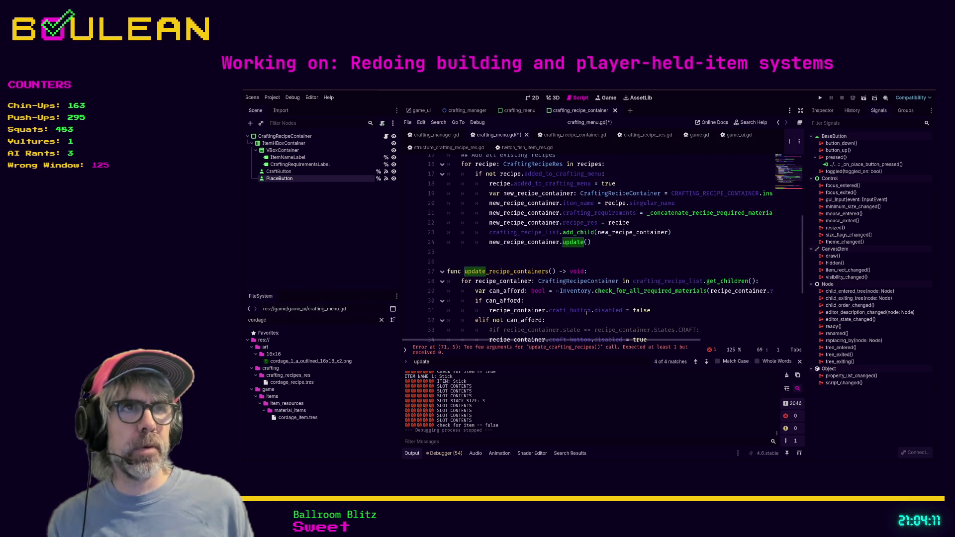
scroll(633, 277, up, 3)
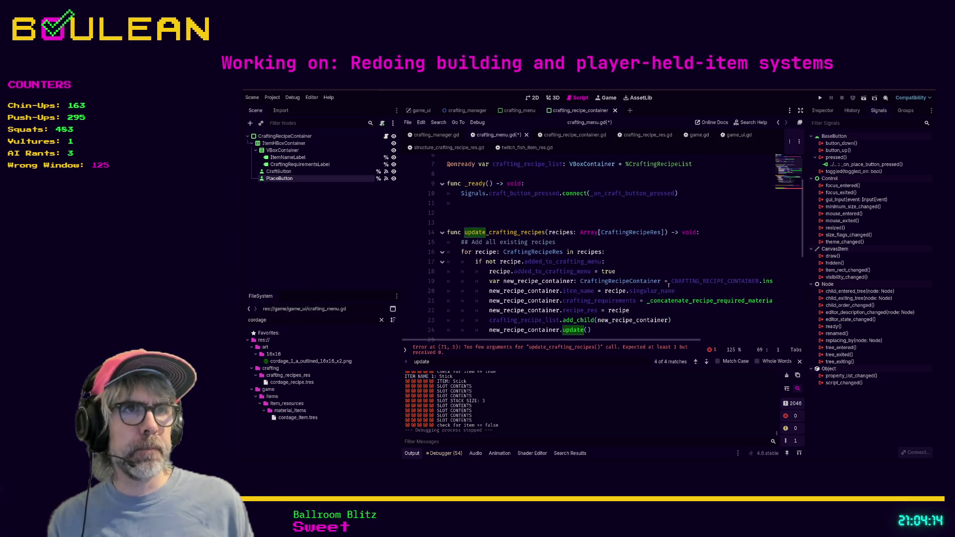
scroll(668, 285, up, 1)
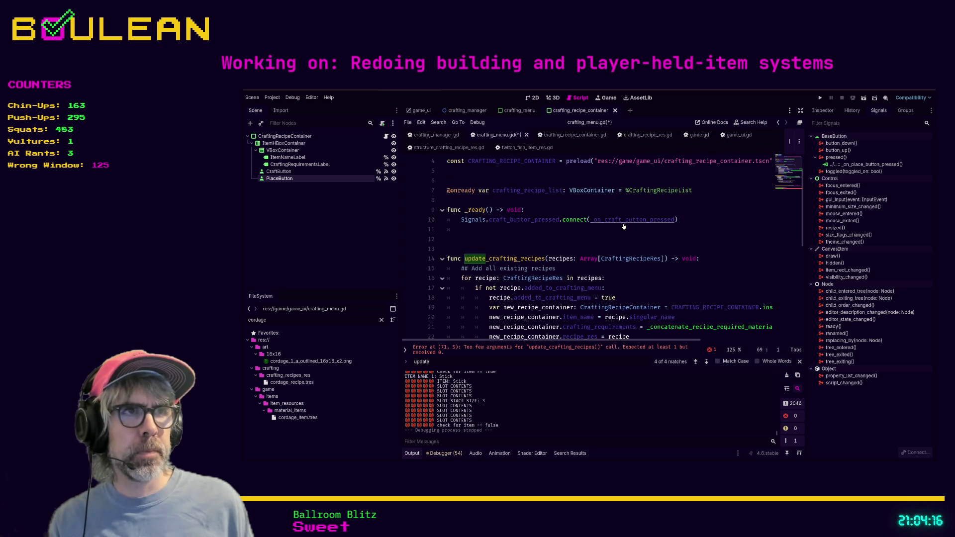
ctrl+click(540, 219)
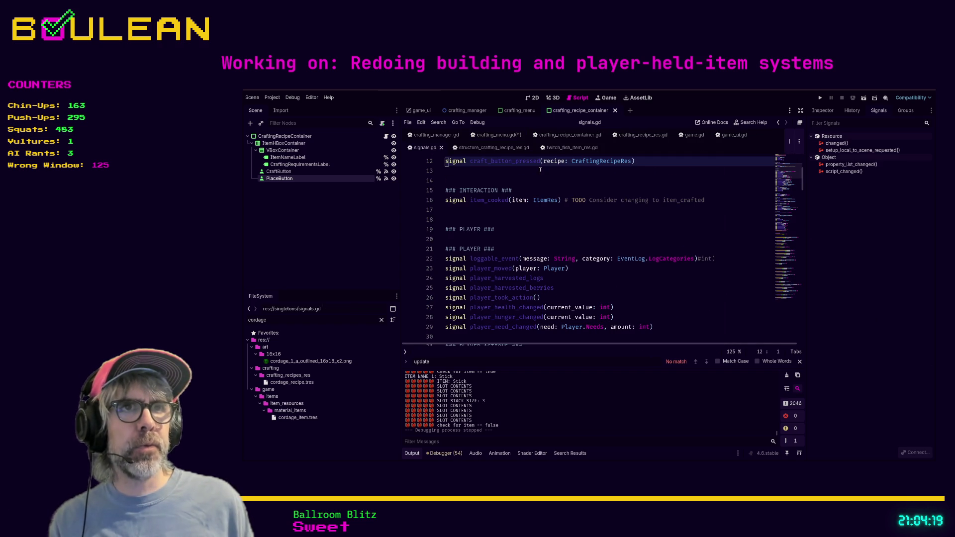
click(497, 135)
scroll(589, 266, down, 8)
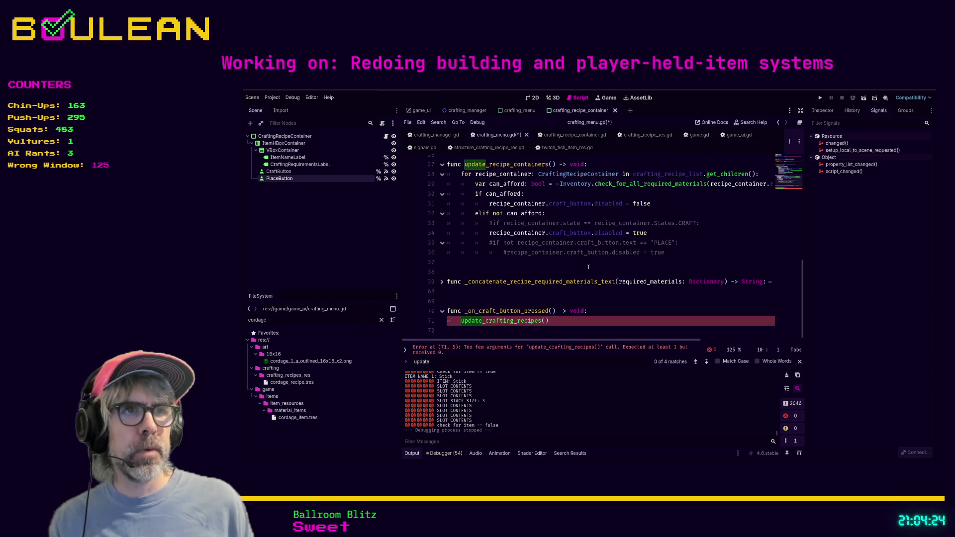
Step: Give the craft handler a recipe parameter of type CraftingRecipeRes
click(551, 314)
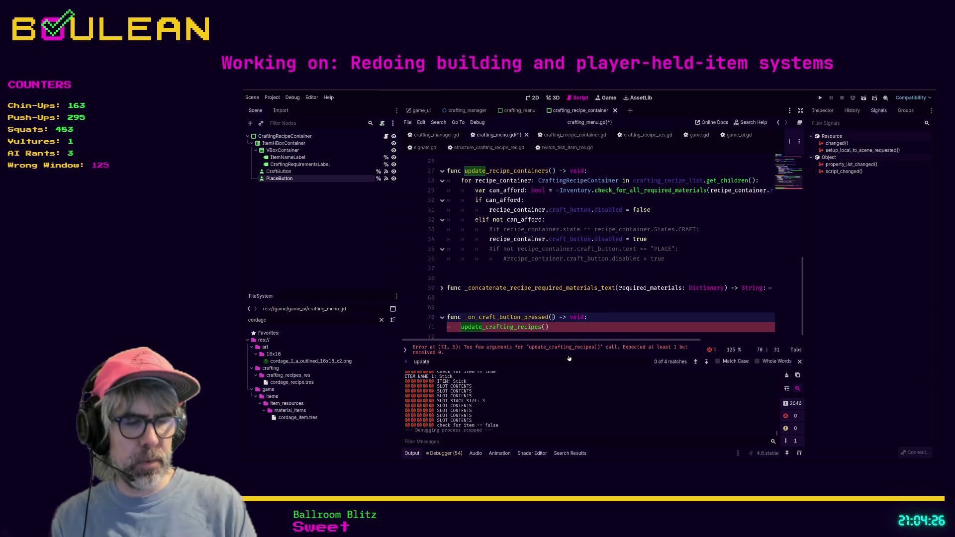
text(ripce)
key(BackSpace)
key(BackSpace)
key(BackSpace)
text(e)
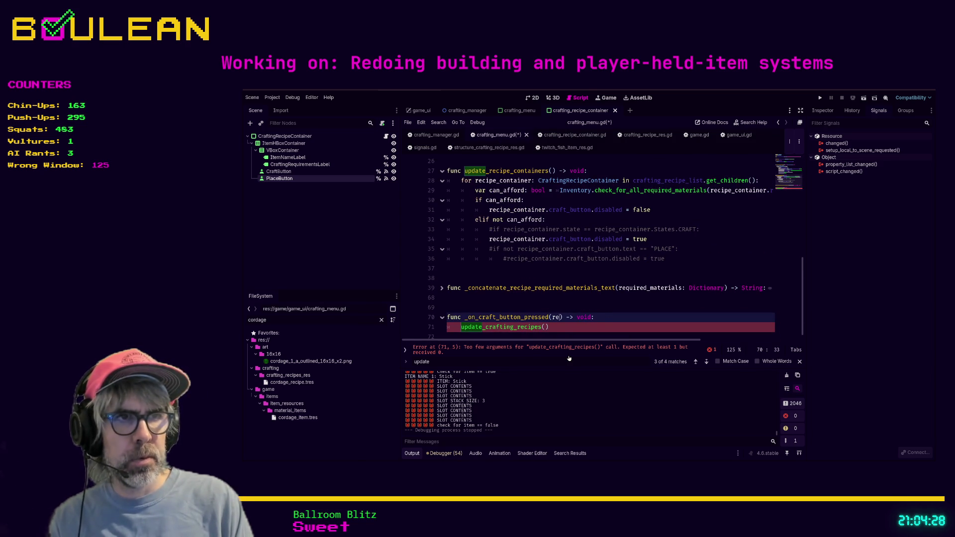
text(ip)
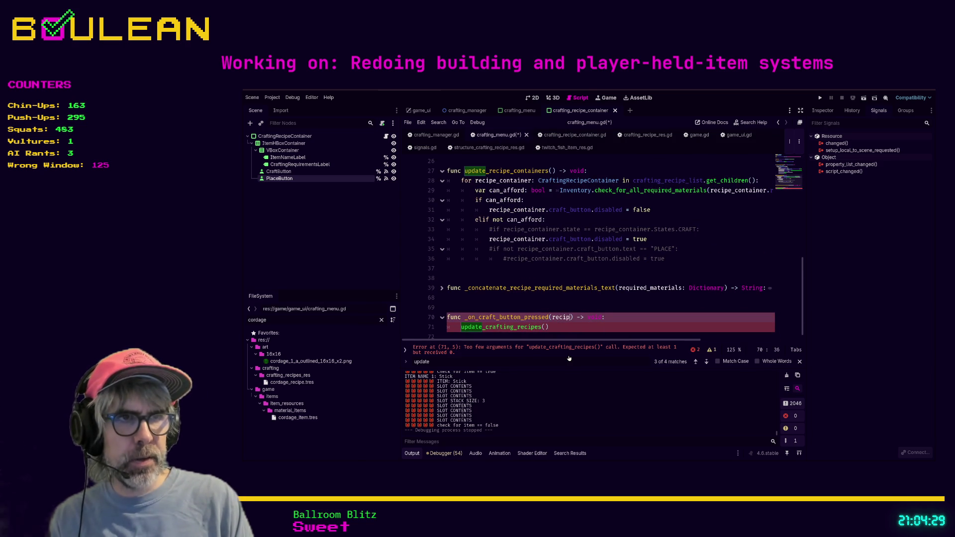
text(_reCecipe)
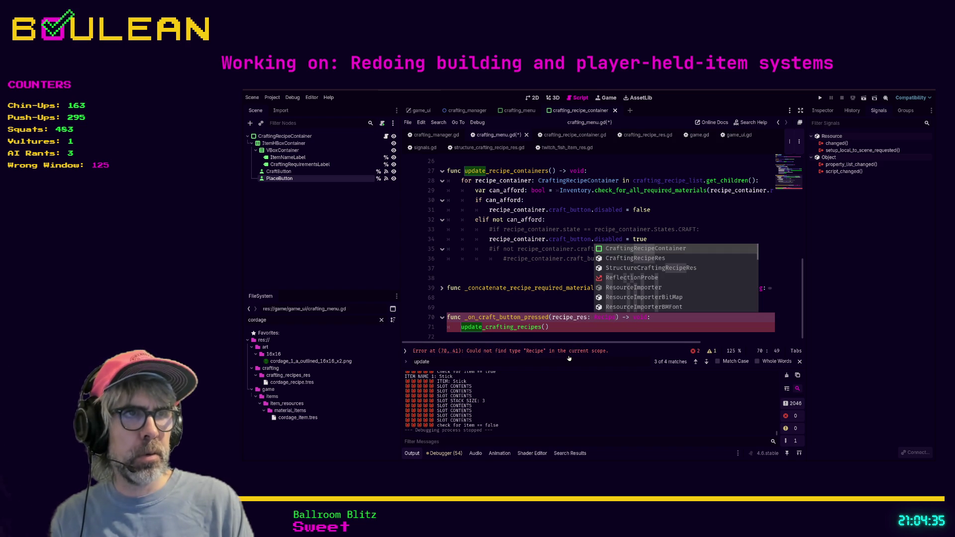
key(Down)
key(Return)
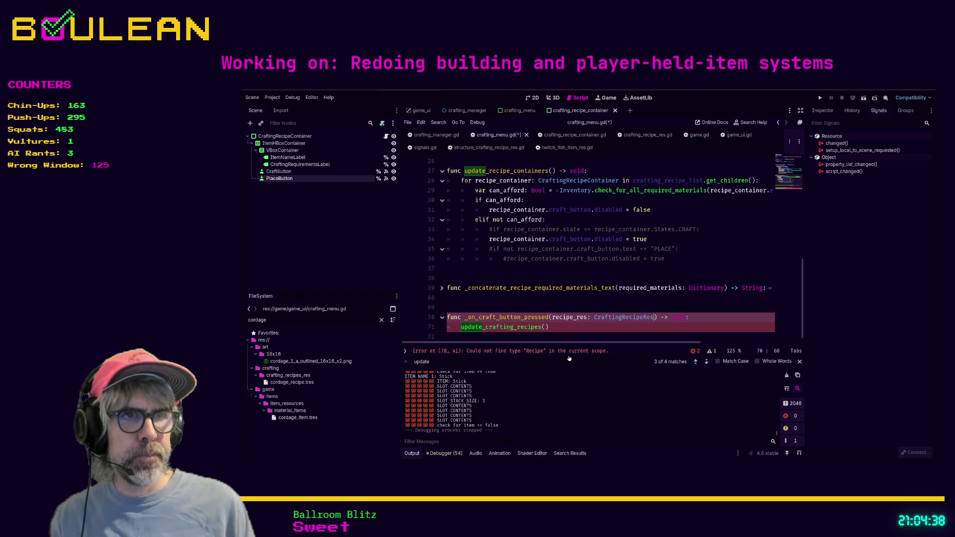
key(Down)
text(recipe)
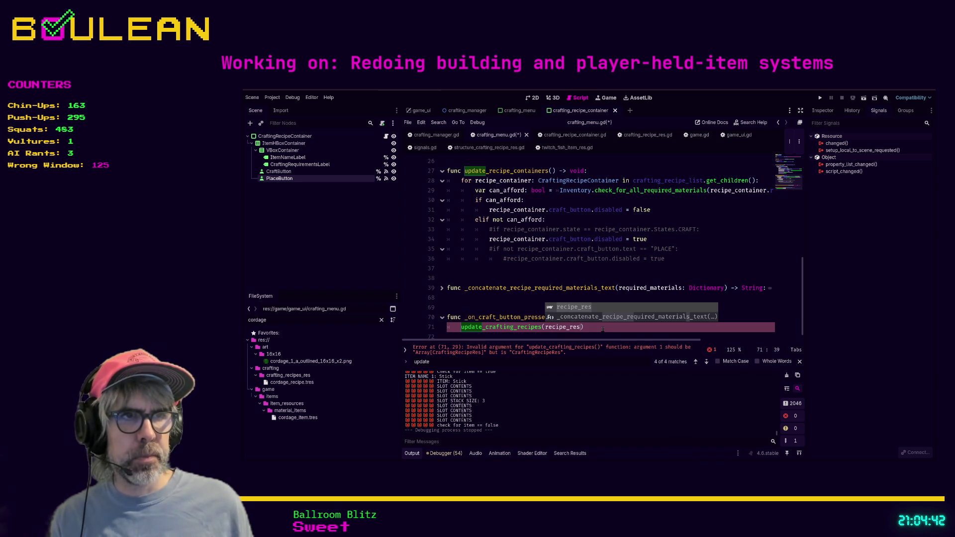
key(Escape)
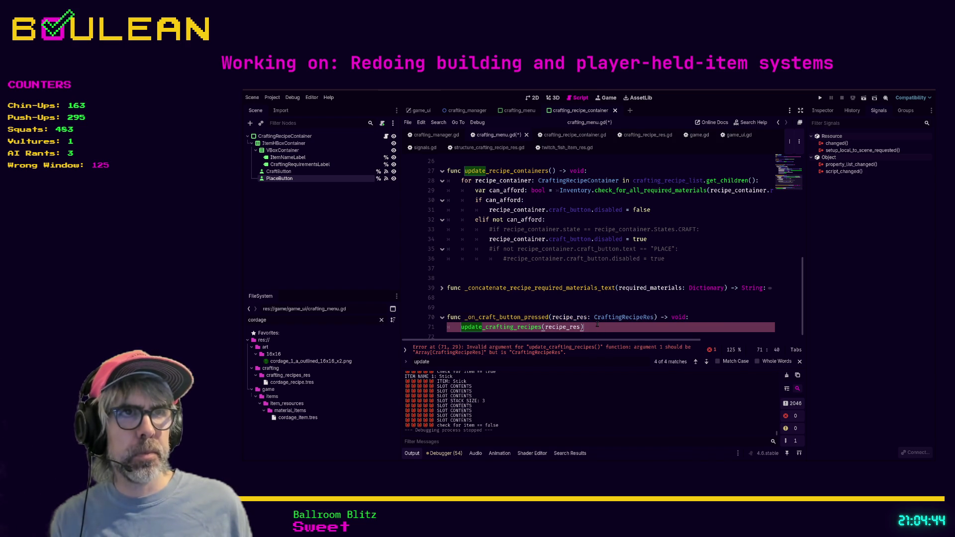
Step: Swap the call for update_recipe_containers(), save the script, and run the game with F5
scroll(597, 324, up, 1)
scroll(598, 318, down, 2)
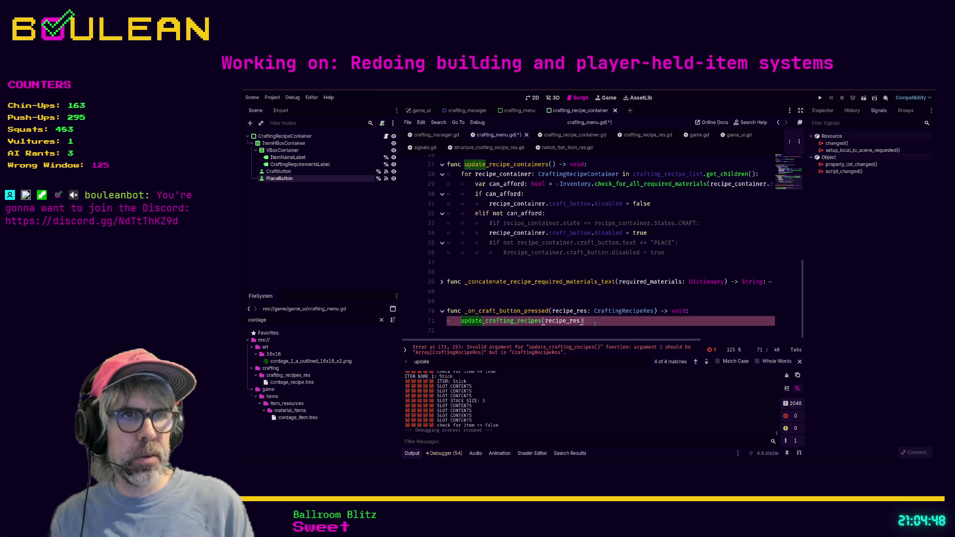
key(shift+Home)
key(BackSpace)
text(update_recipe)
key(Up)
text(_)
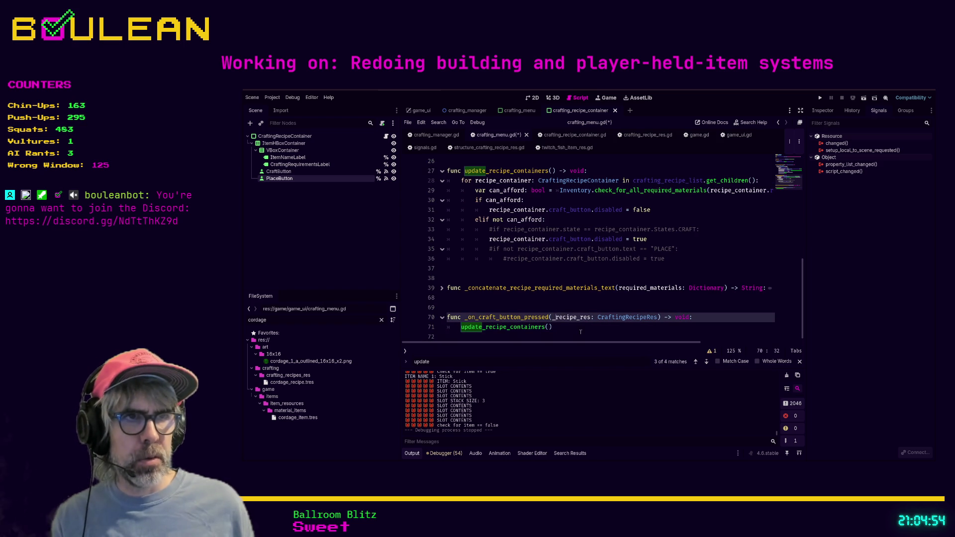
click(580, 332)
key(ctrl+s)
key(F5)
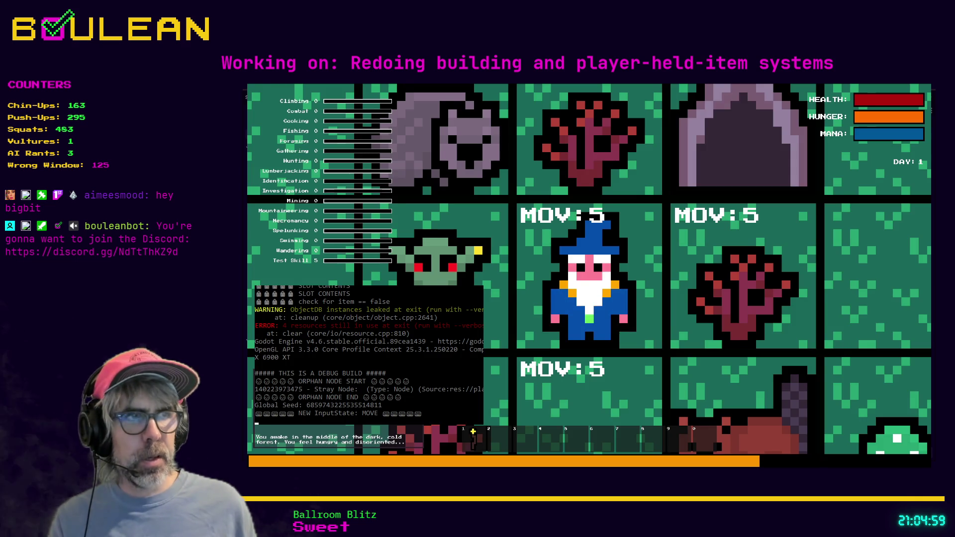
Step: Walk the wizard to a Grass Tuft, collect it, and craft Cordage three times
scroll(589, 278, down, 3)
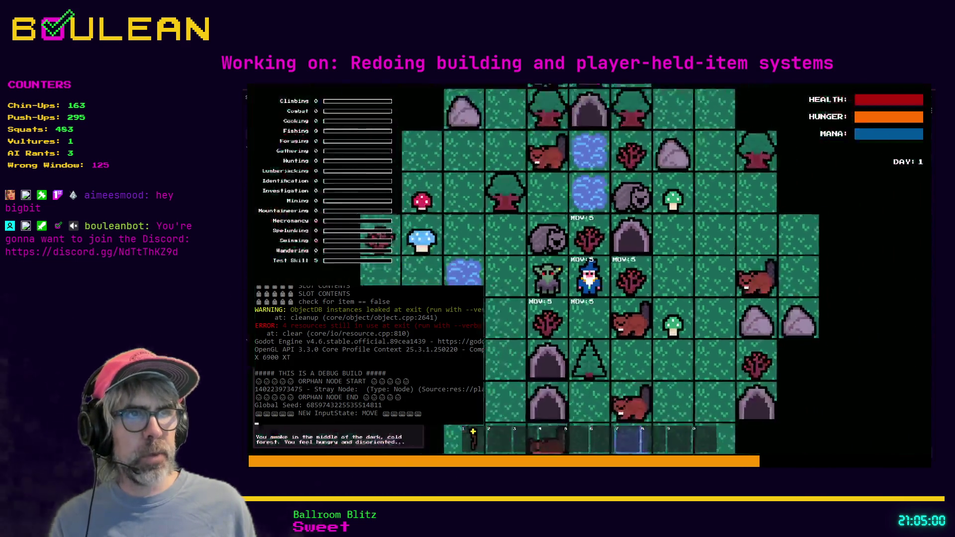
key(Down)
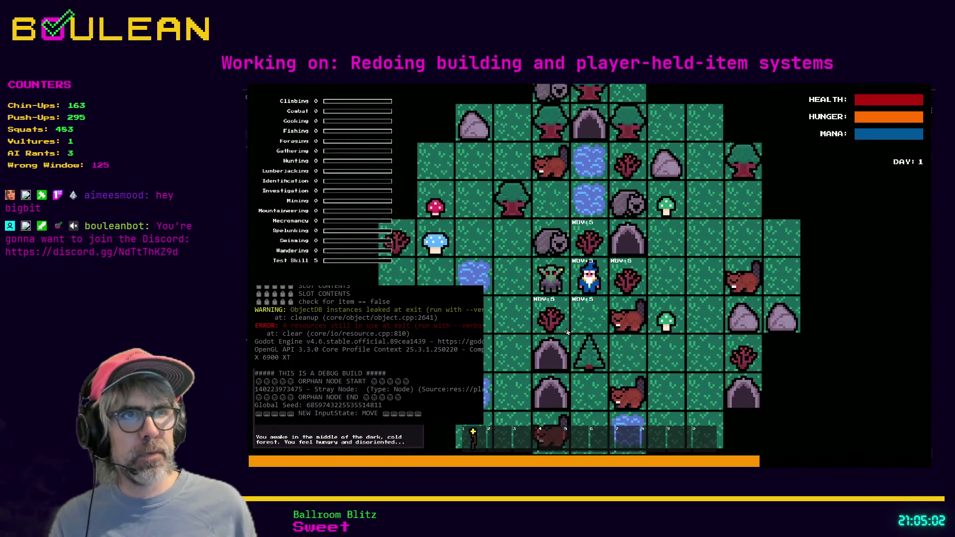
key(Left)
key(Left)
key(Left)
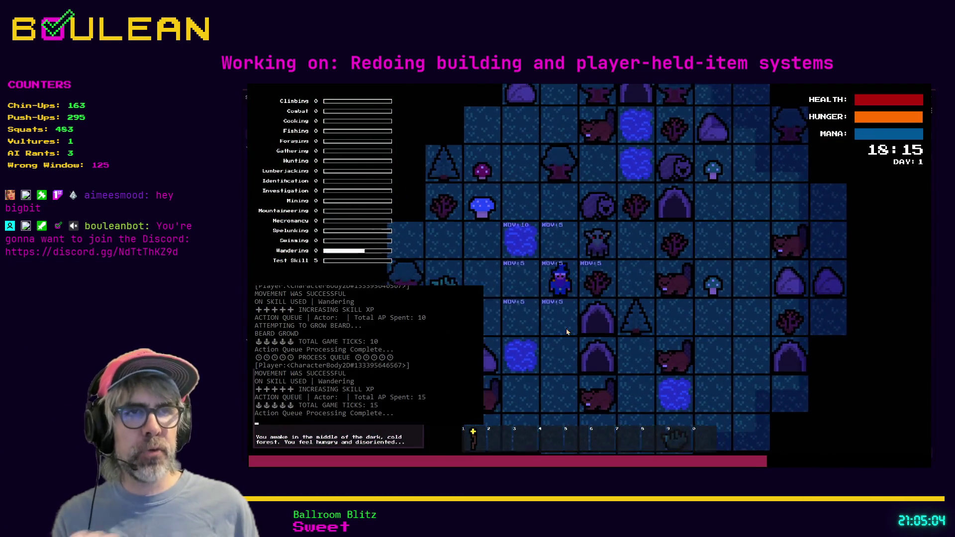
key(Left)
key(e)
key(Left)
key(e)
key(e)
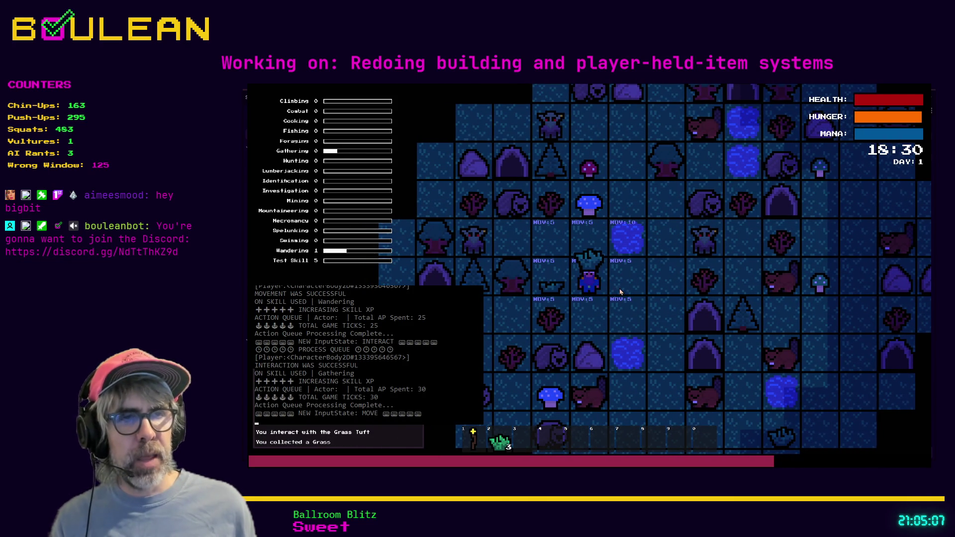
key(c)
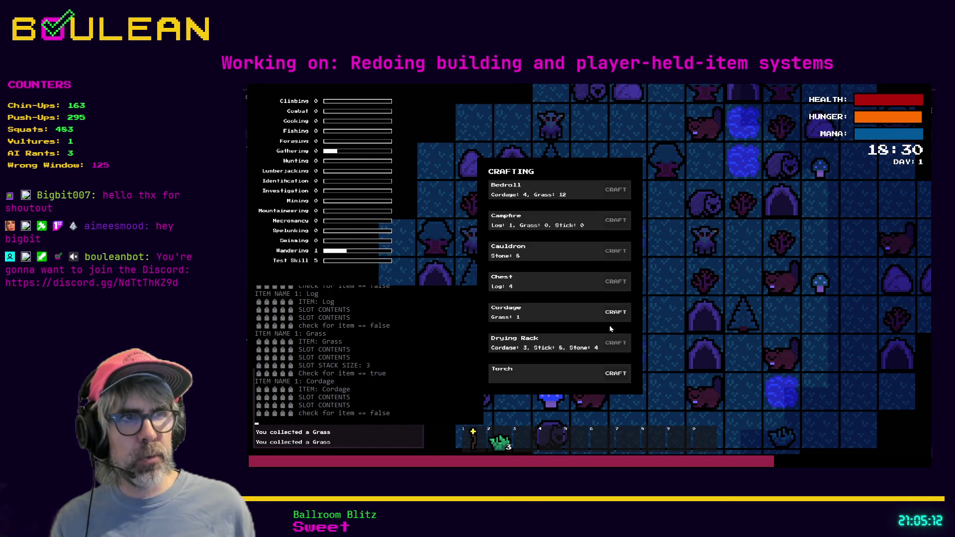
click(616, 313)
click(615, 313)
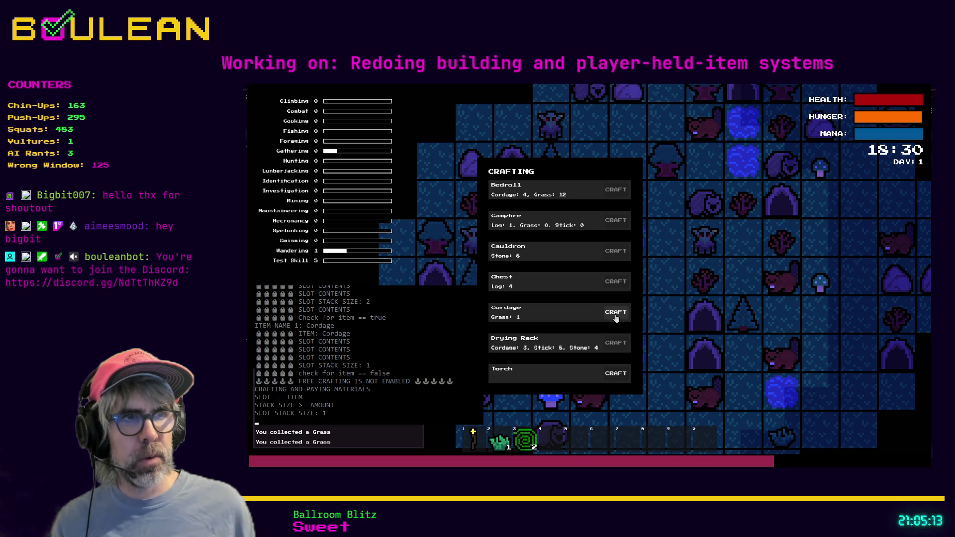
click(615, 313)
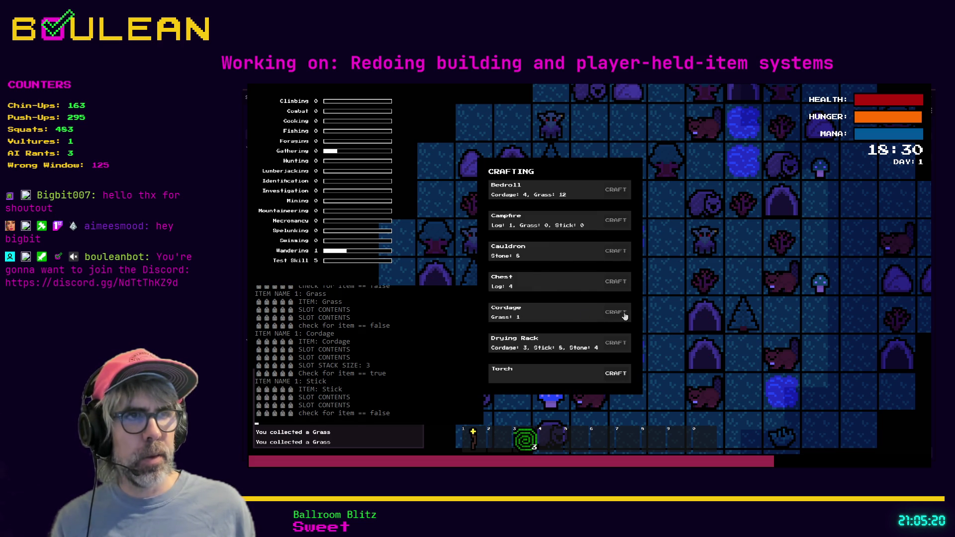
key(Escape)
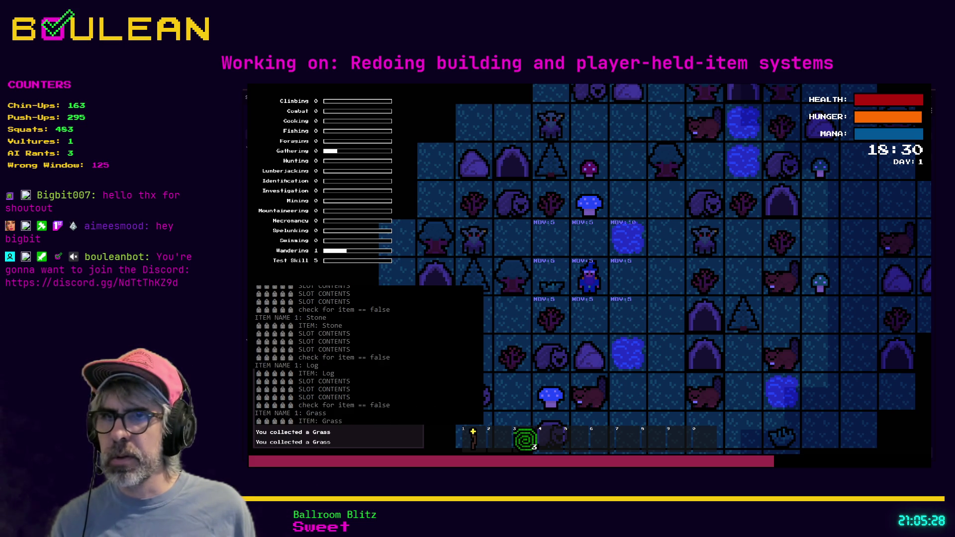
Step: Gather another Grass Tuft, craft two more Cordage, and stop the game
click(631, 287)
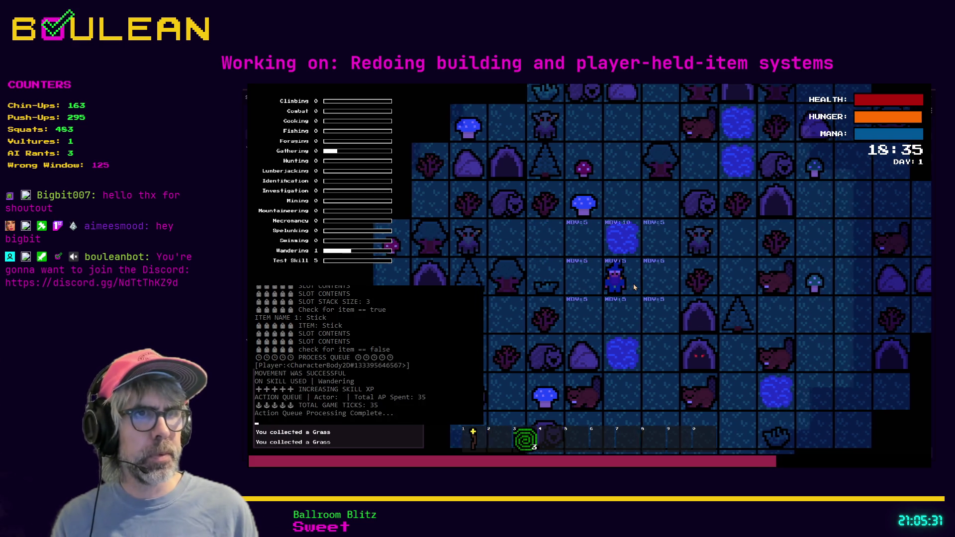
key(Down)
key(Down)
key(Down)
key(Right)
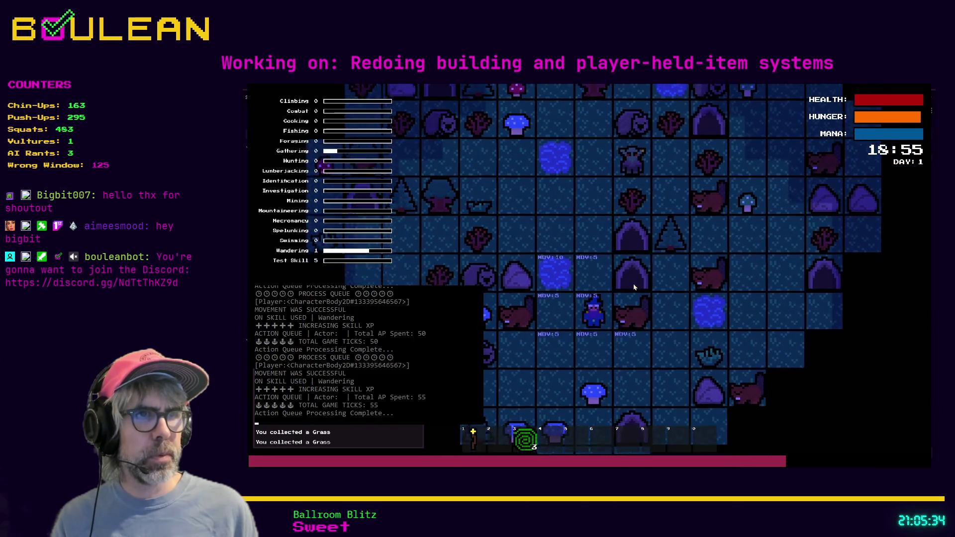
key(Right)
key(Right)
key(Down)
key(e)
click(634, 287)
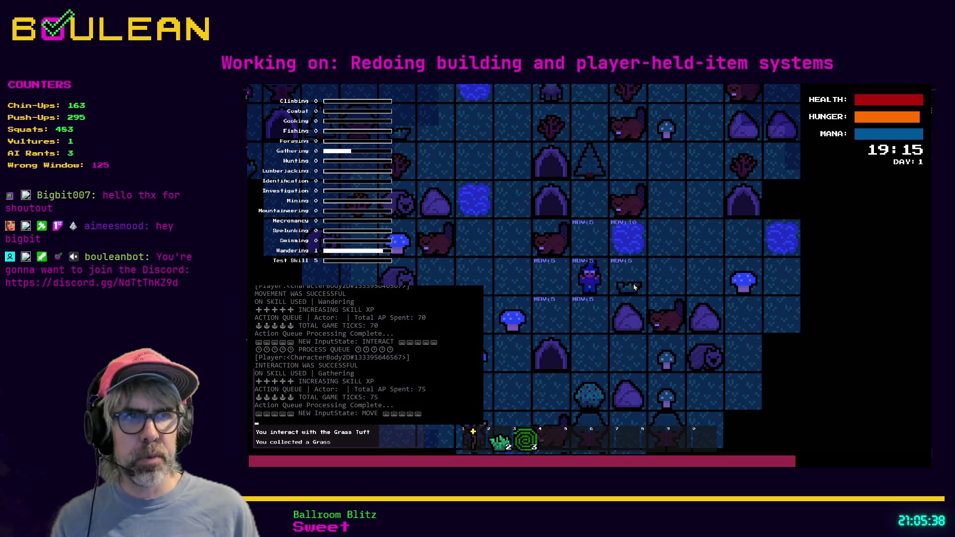
key(c)
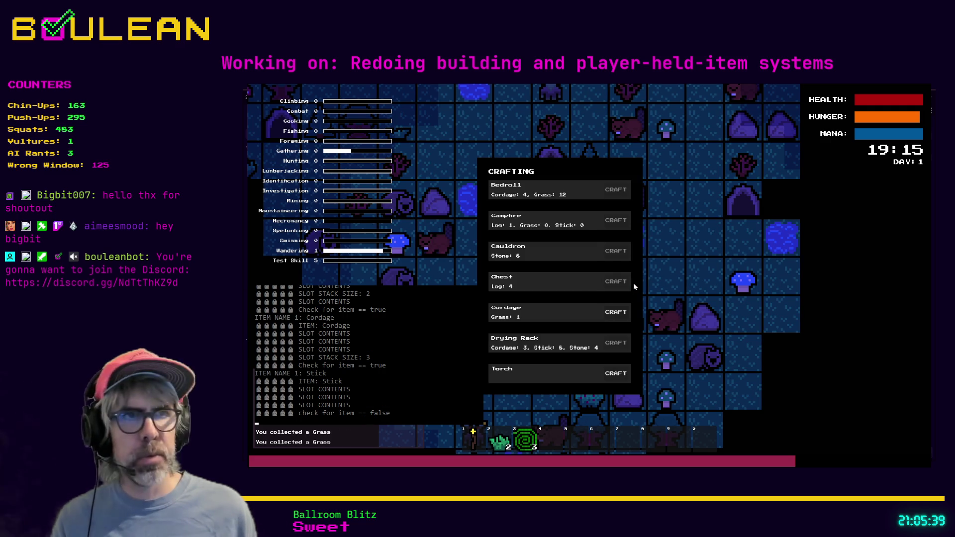
click(613, 314)
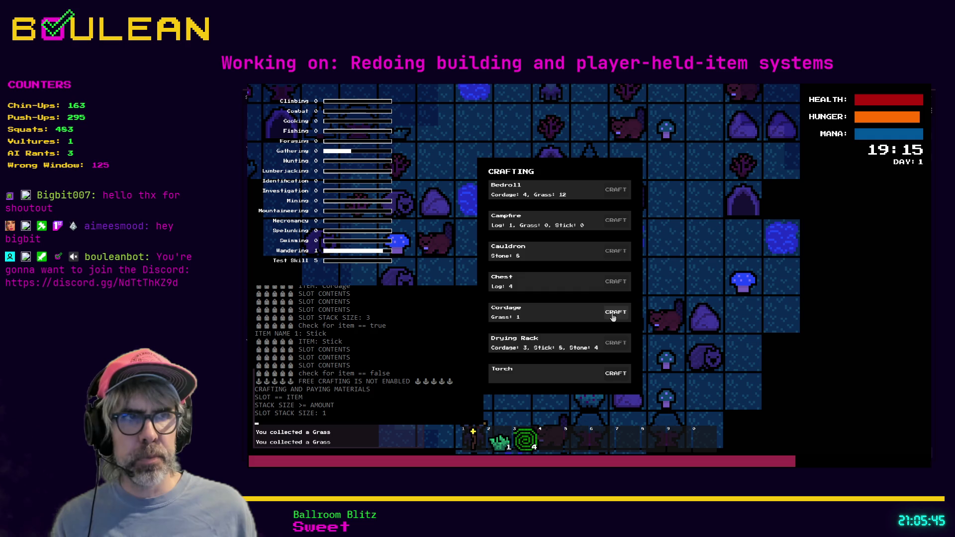
click(614, 315)
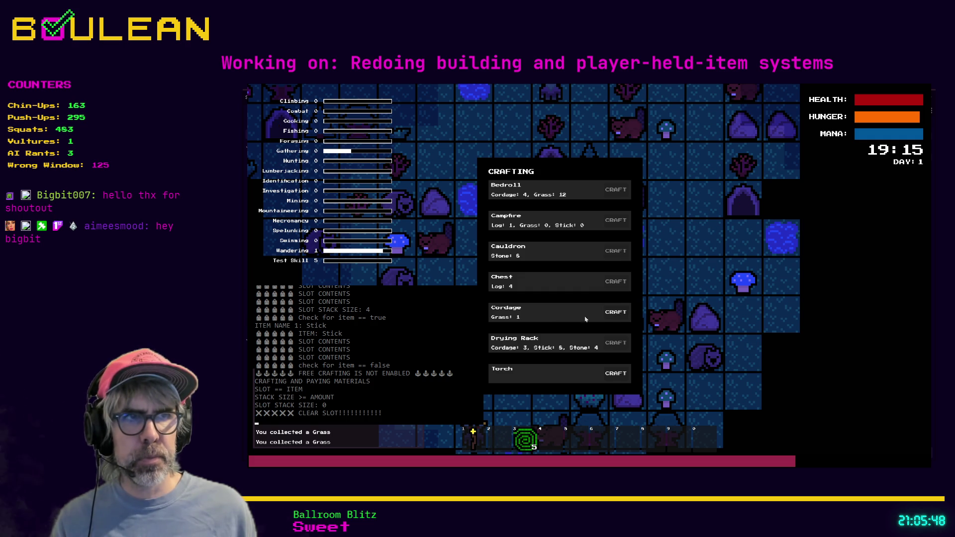
key(F8)
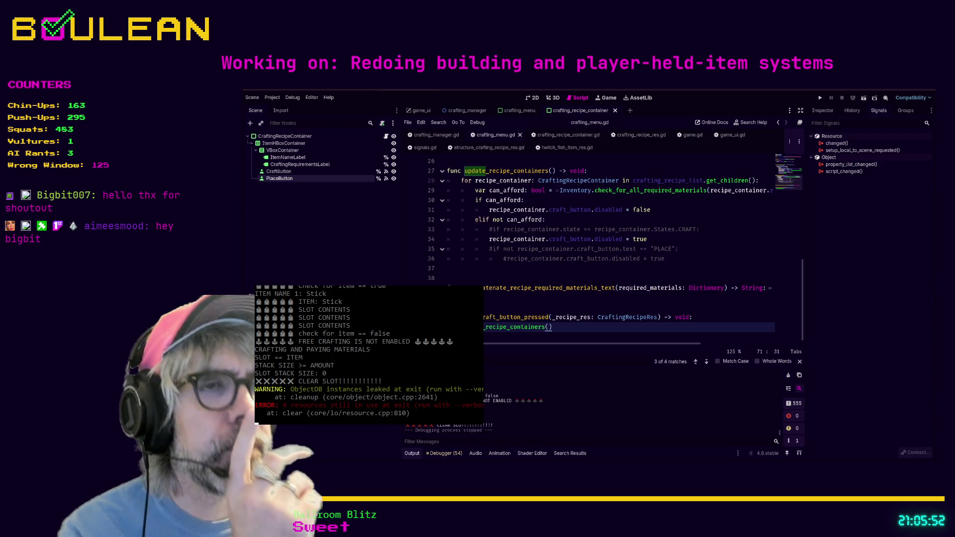
Step: Delete the first commented-out state-check line in update_recipe_containers
scroll(602, 238, up, 3)
scroll(602, 238, up, 1)
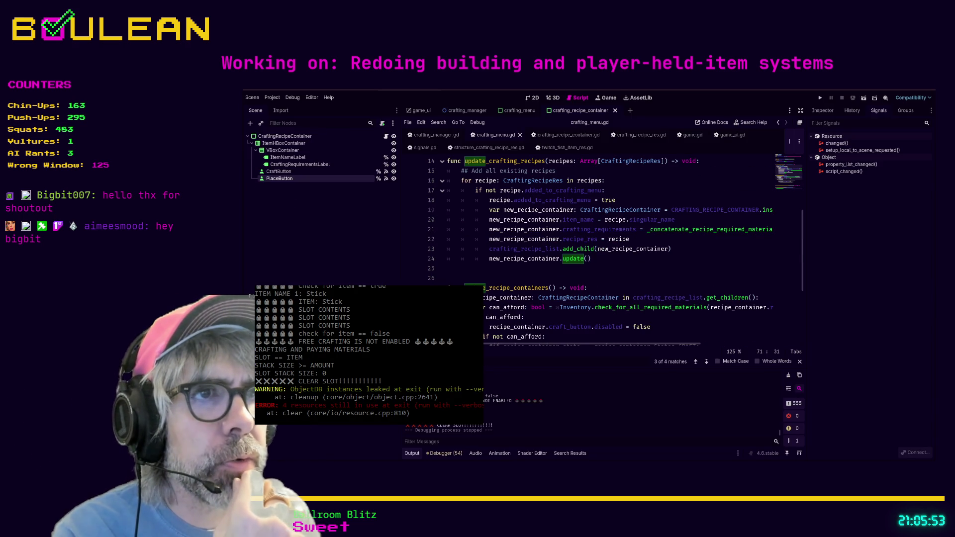
scroll(602, 239, up, 4)
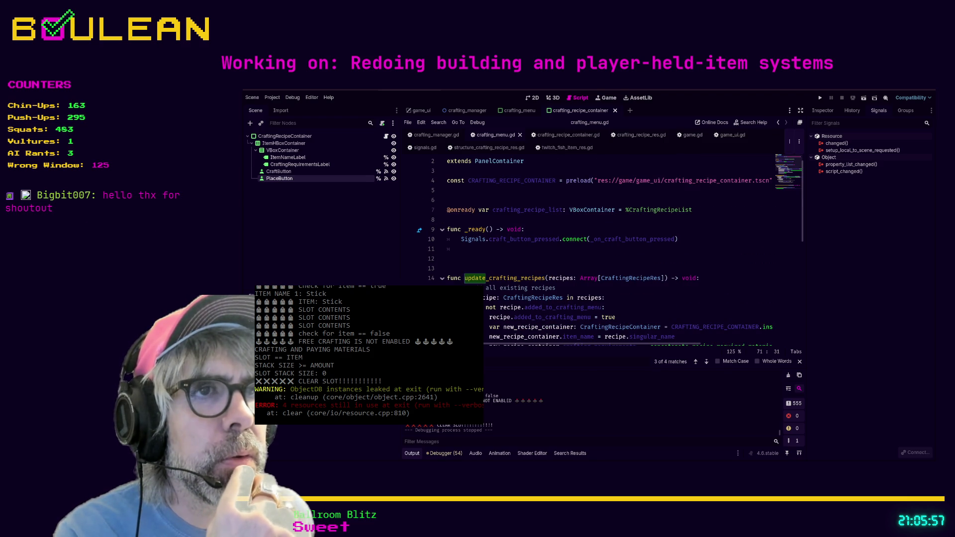
click(523, 247)
scroll(522, 243, down, 1)
scroll(522, 243, down, 7)
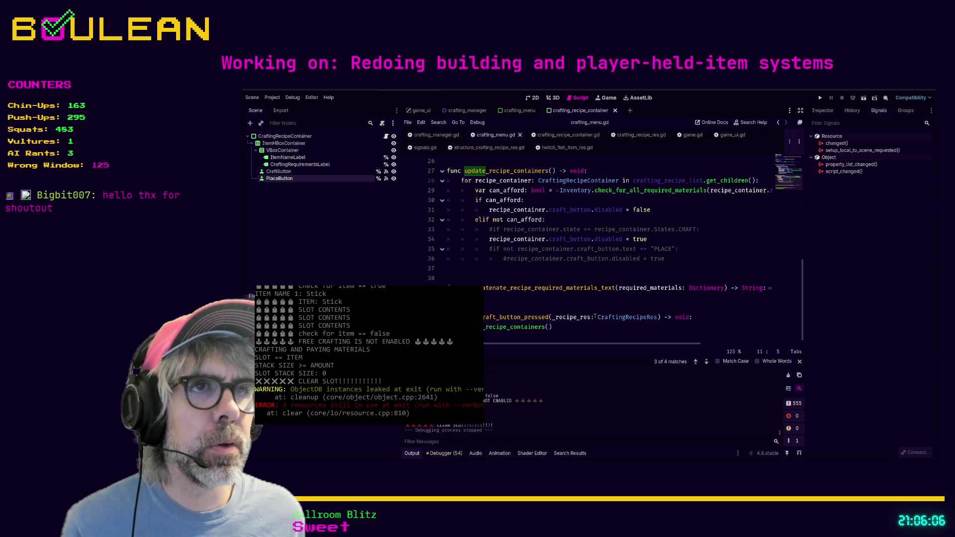
click(703, 228)
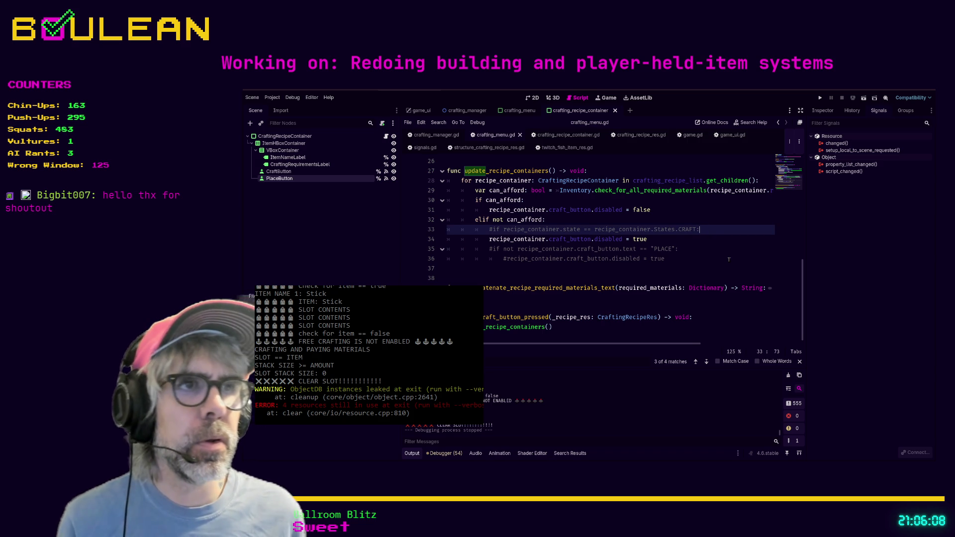
key(shift+Home)
Step: Delete the remaining commented #if lines, leaving a blank line after the function
key(shift+Home)
key(BackSpace)
key(BackSpace)
key(Down)
key(Down)
key(Down)
key(End)
key(shift+Home)
key(shift+Home)
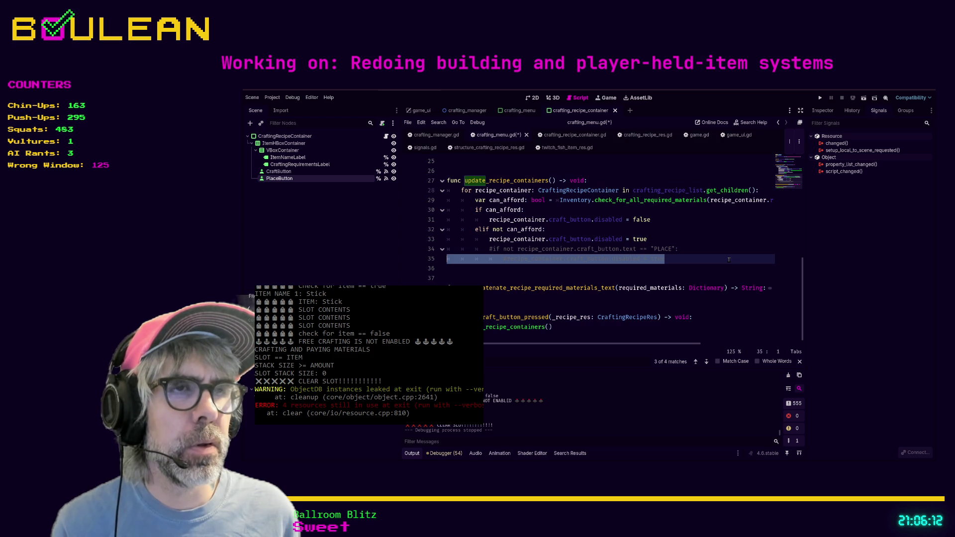
key(shift+Up)
key(BackSpace)
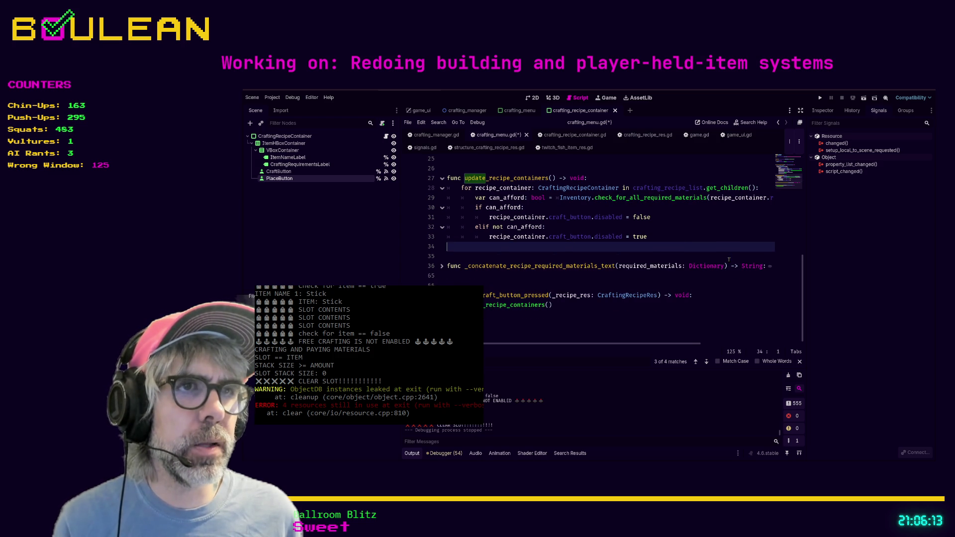
key(Return)
Step: Save crafting_menu.gd and open a new line above the handler's update_recipe_containers call
scroll(728, 260, up, 1)
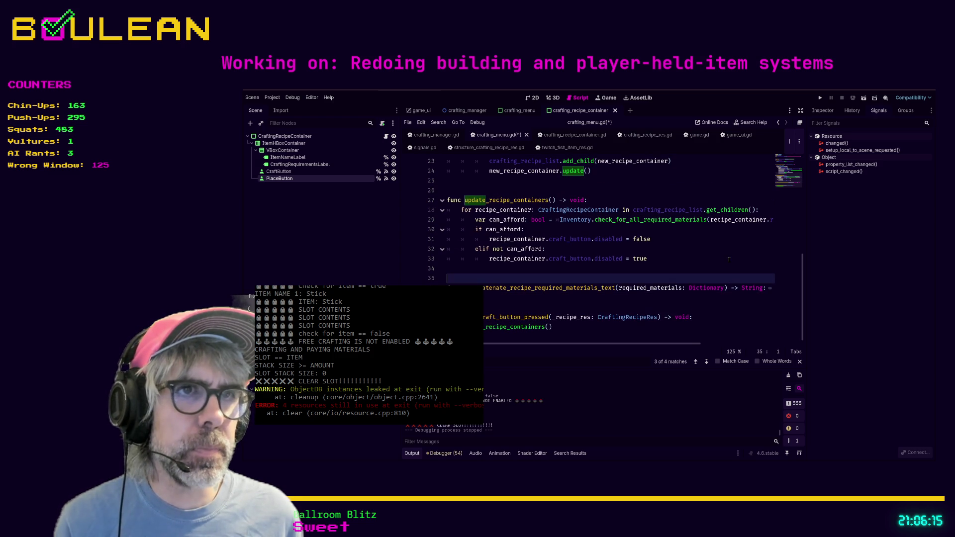
click(581, 328)
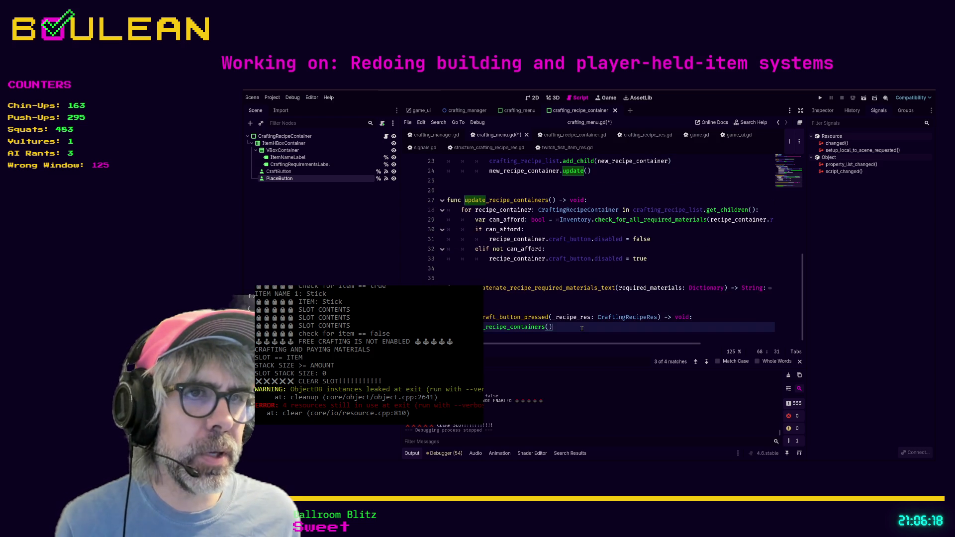
key(ctrl+s)
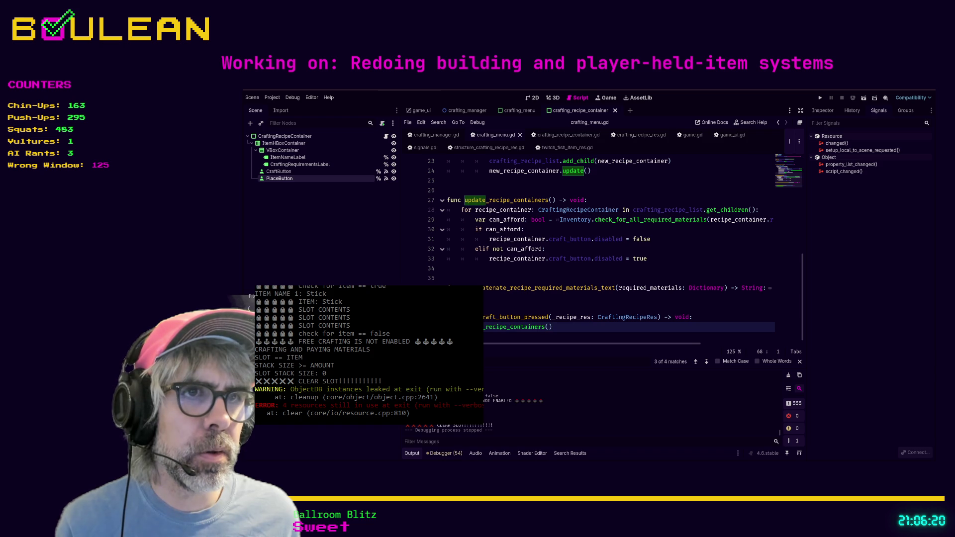
key(Return)
key(Up)
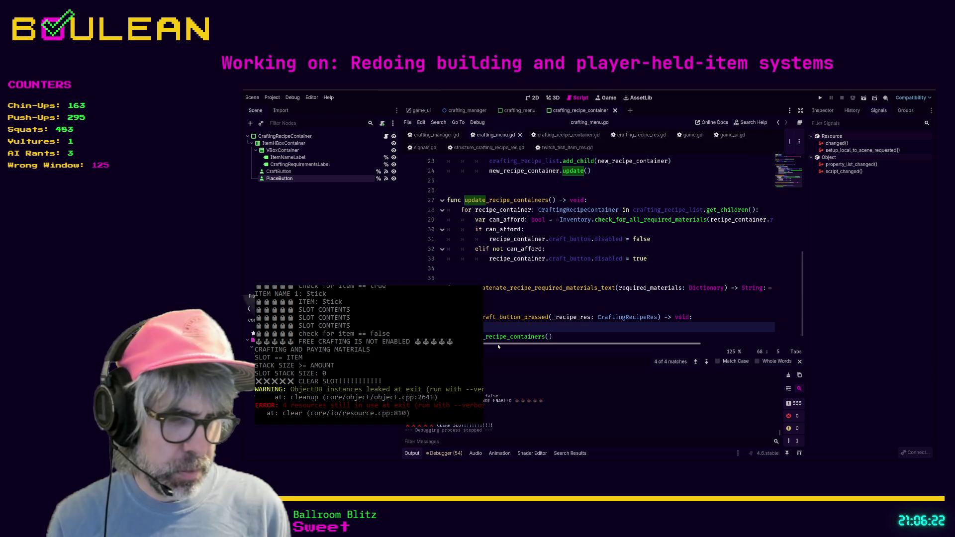
Step: Add print("ON CRAFT BUTTON PRESSED") and print("UPDATING RECIPE CONTAINERS") at the start of update_recipe_containers
text("ON C)
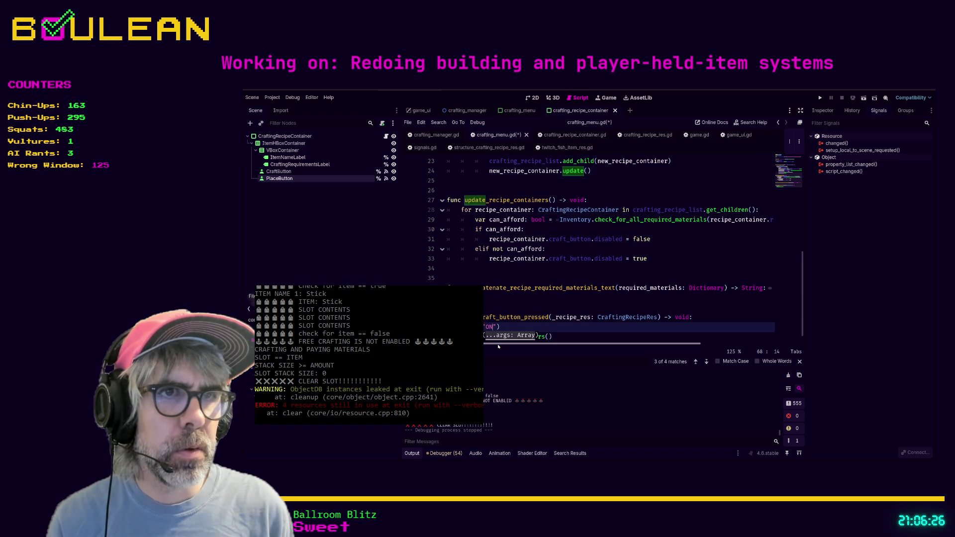
text(RAFT BUTTON PRESSED)
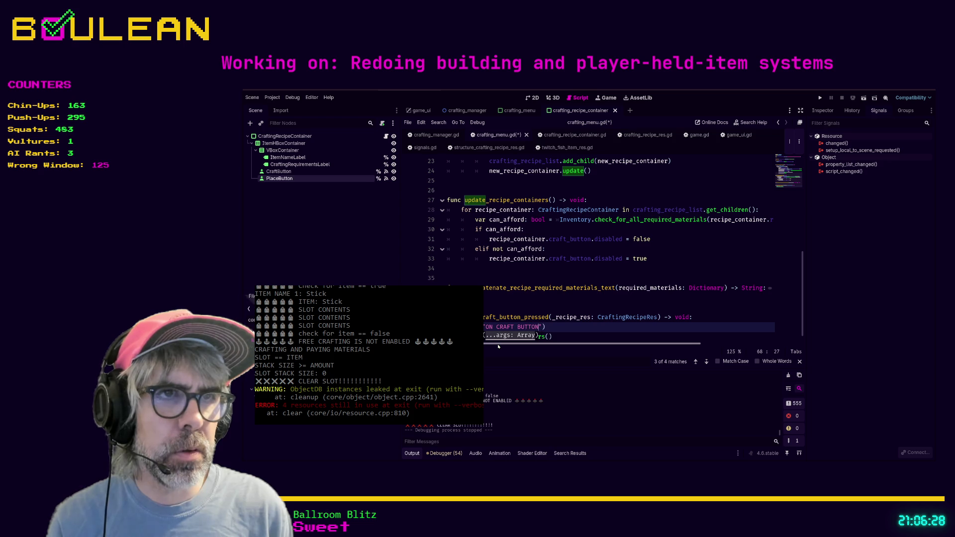
click(597, 201)
key(Return)
text(print(")
text(UPDATING RECIPE CON)
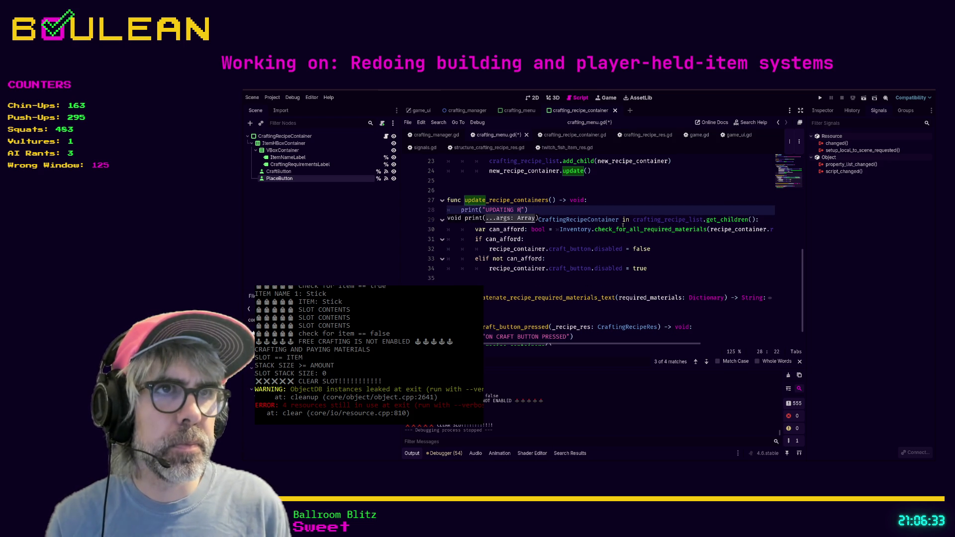
text(TAINERS)
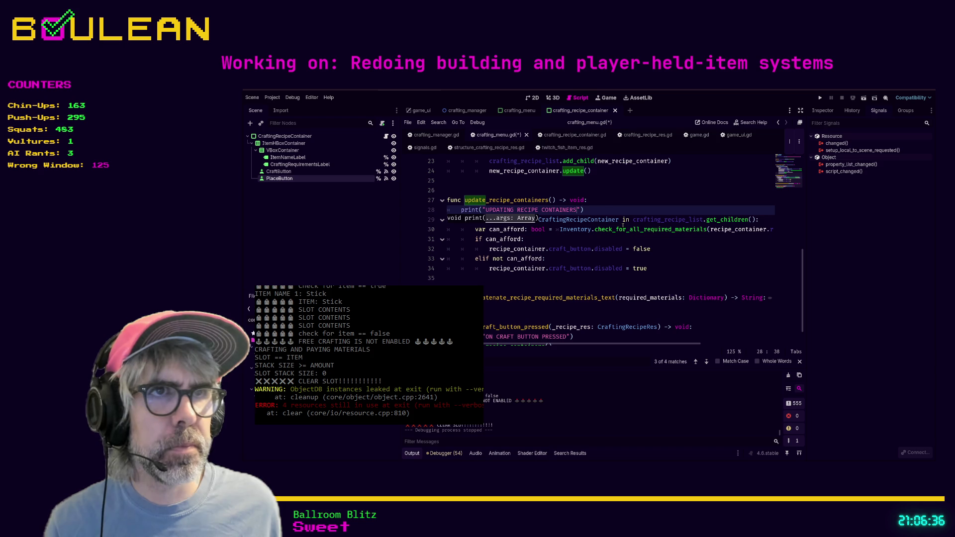
Step: Surround the UPDATING RECIPE CONTAINERS message with 🟧🟧🟧🟧🟧 markers and run the project
click(486, 210)
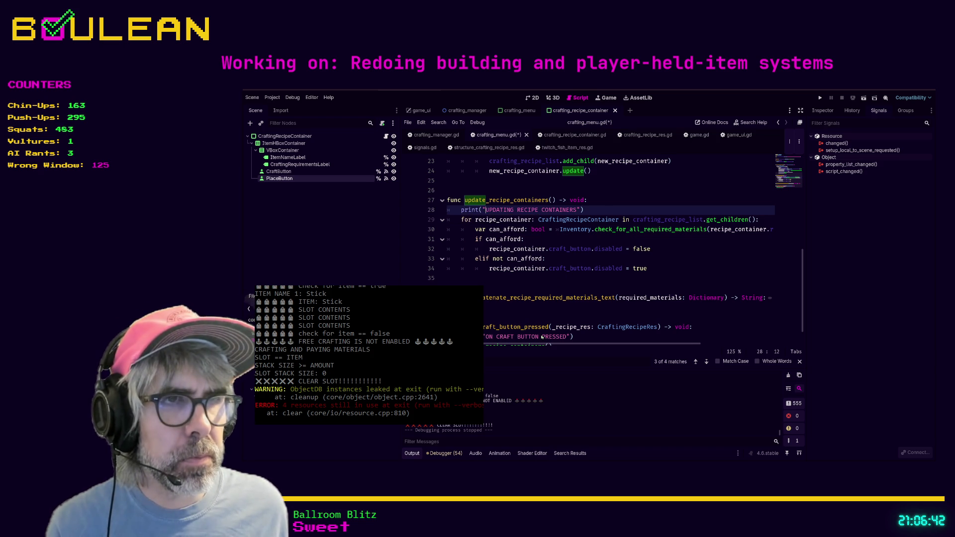
text(🟧🟧🟧🟧🟧)
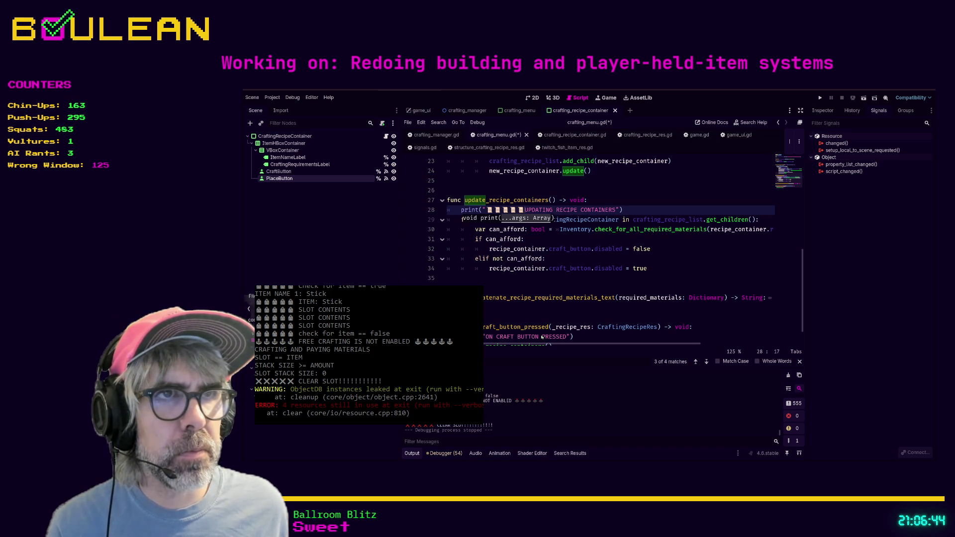
drag(486, 210, 524, 210)
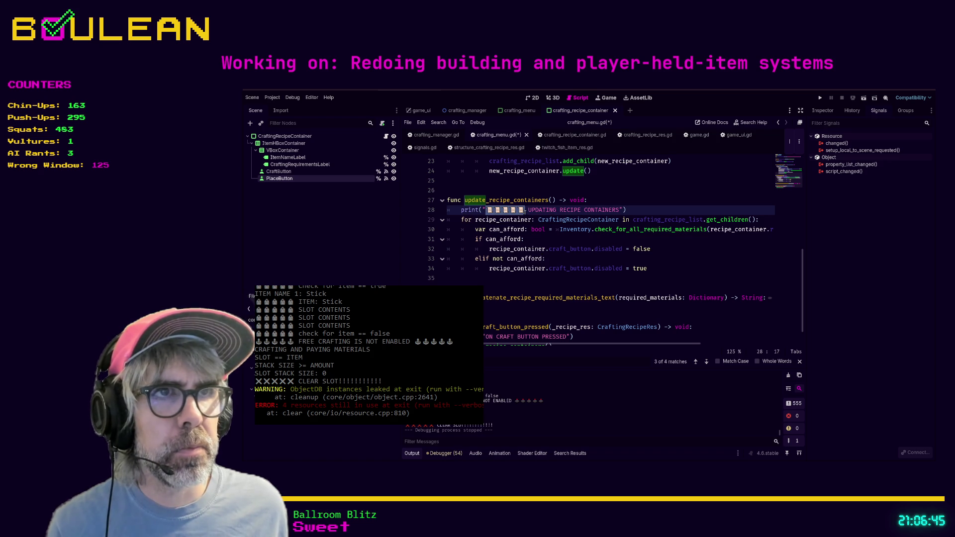
key(ctrl+c)
click(624, 210)
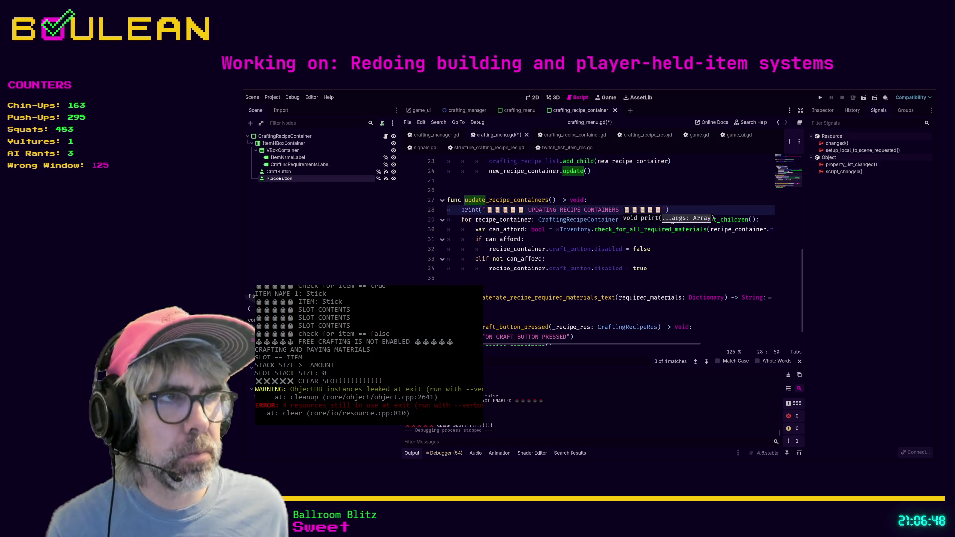
key(ctrl+v)
click(690, 264)
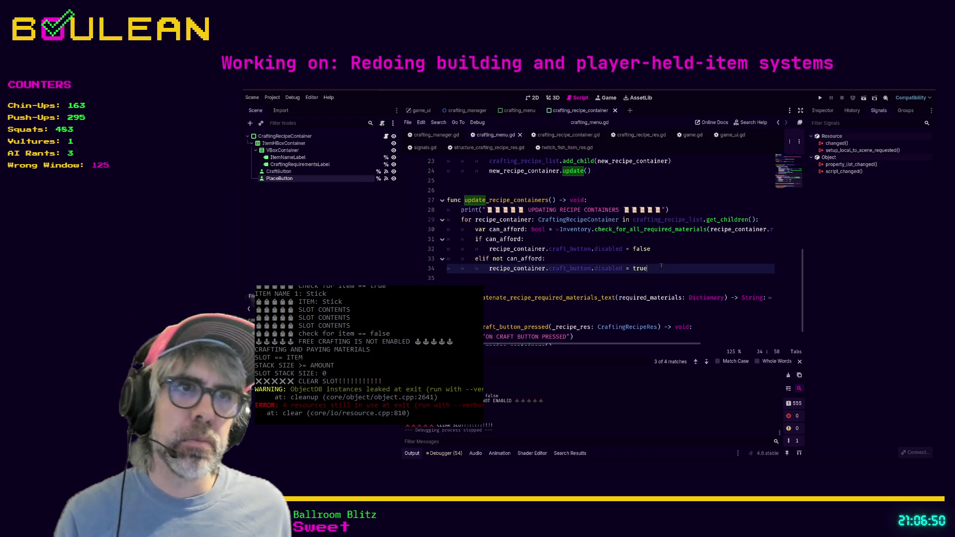
key(F5)
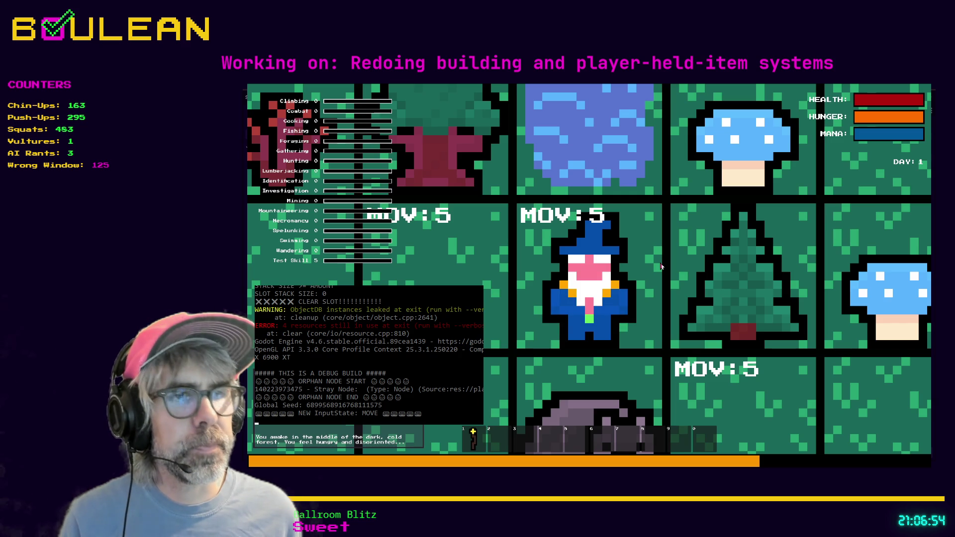
Step: Walk the wizard left and up to a grass tuft and gather it
scroll(661, 267, down, 3)
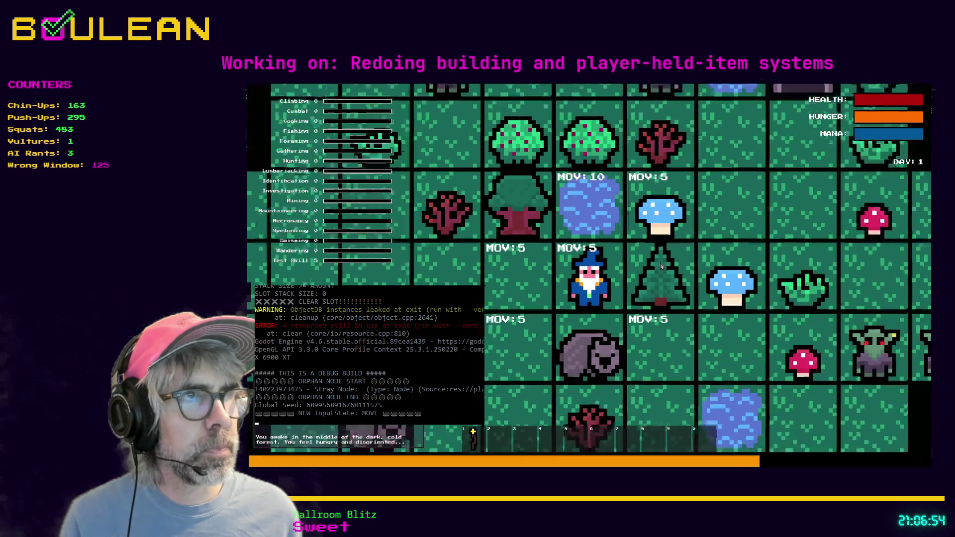
scroll(661, 267, down, 2)
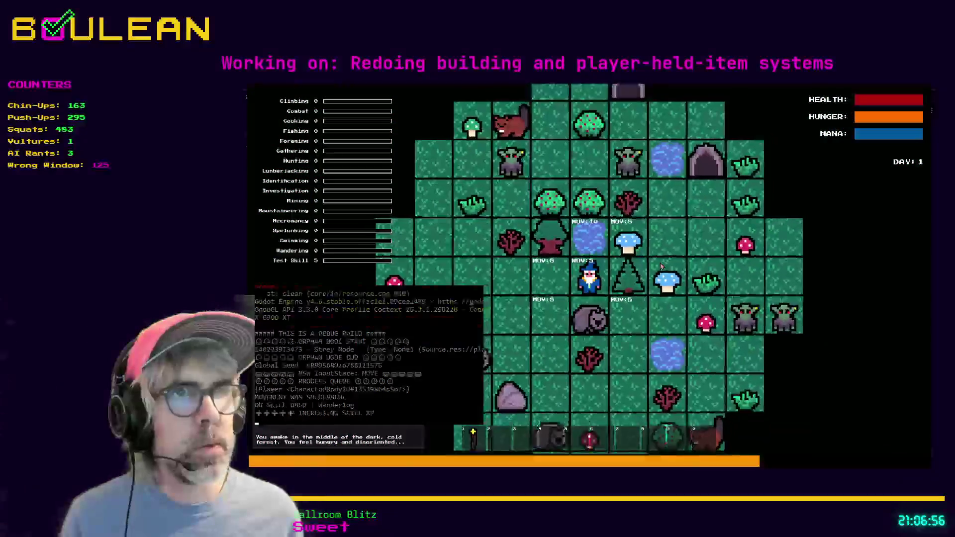
key(Left)
key(Left)
key(Up)
key(Left)
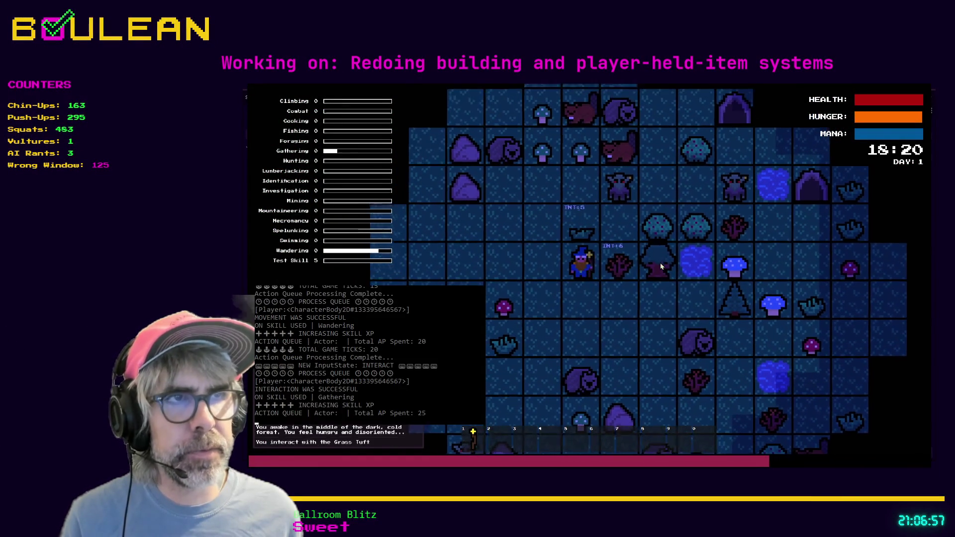
key(e)
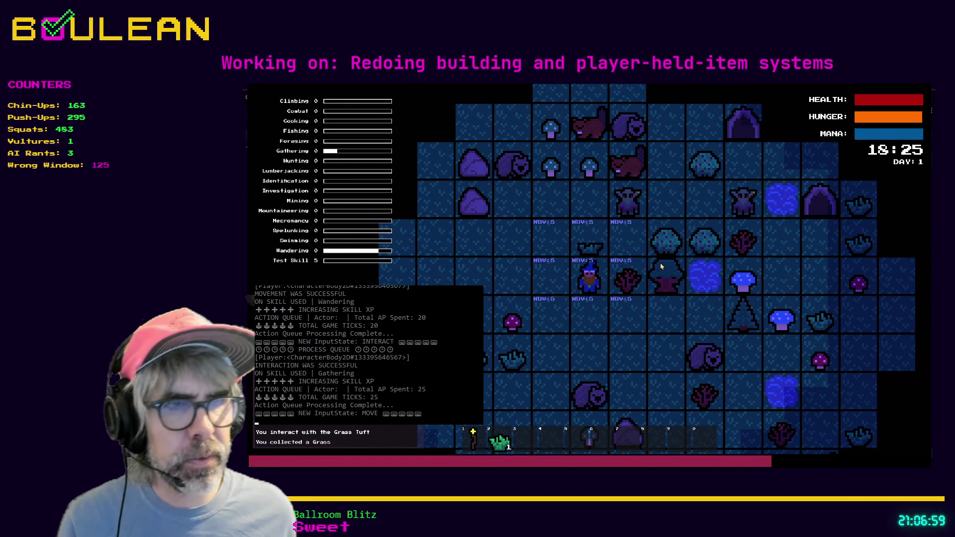
Step: Craft Cordage (stack now 2) from the crafting menu, then stop the game
key(c)
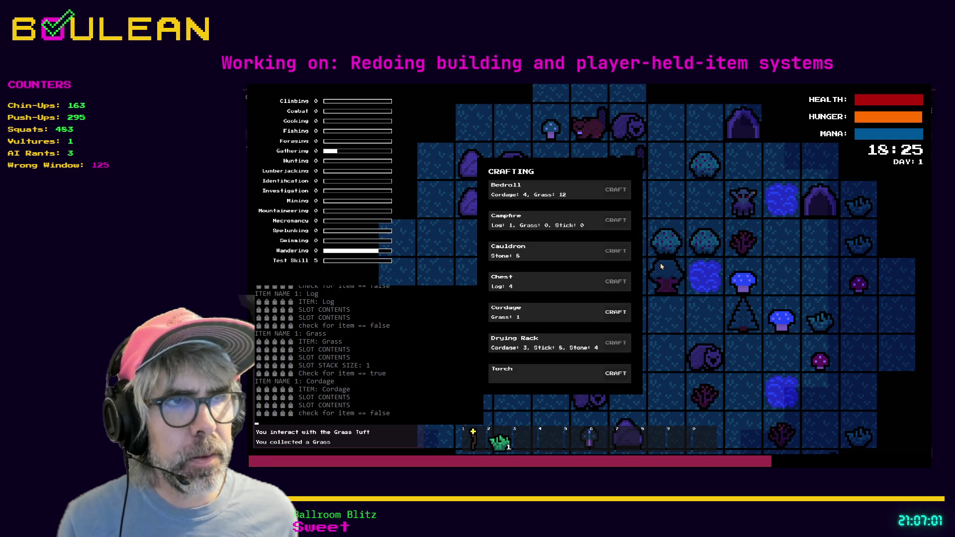
click(610, 313)
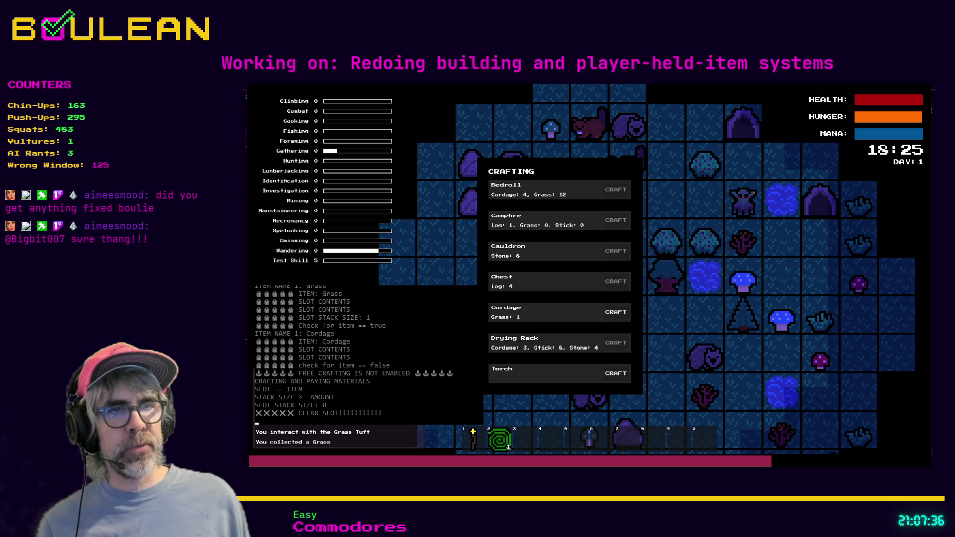
click(615, 313)
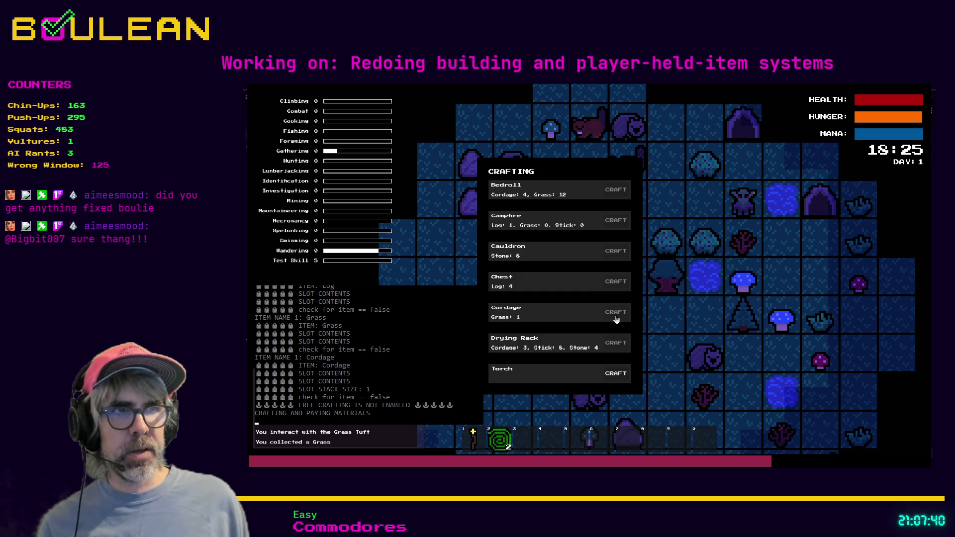
click(657, 329)
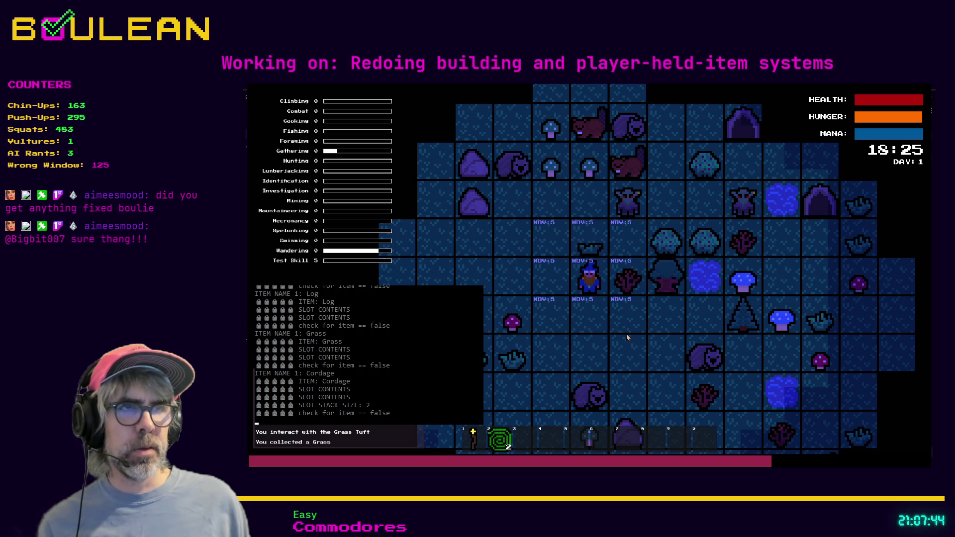
key(Escape)
click(561, 287)
scroll(561, 289, up, 6)
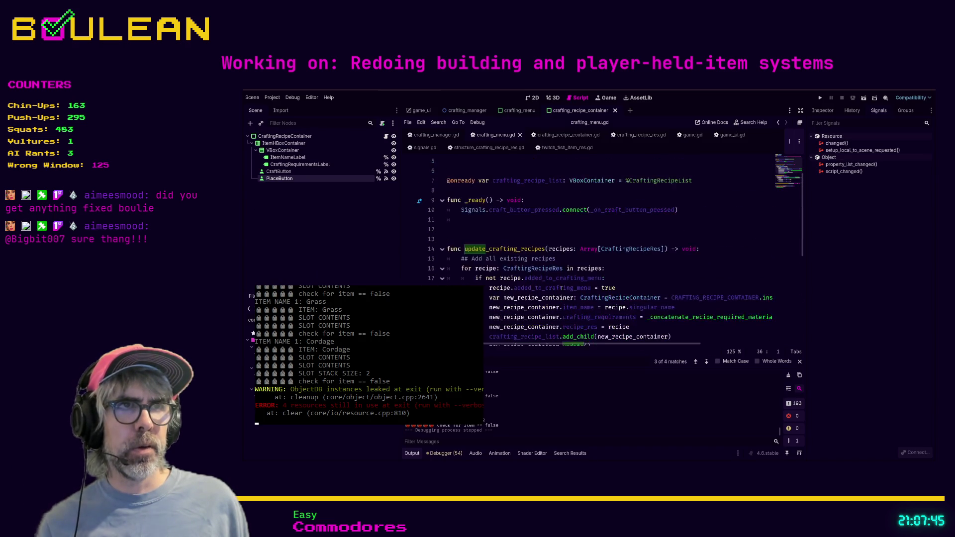
Step: Trace craft_button_pressed to its definition in signals.gd, then return to crafting_menu.gd
scroll(561, 288, up, 1)
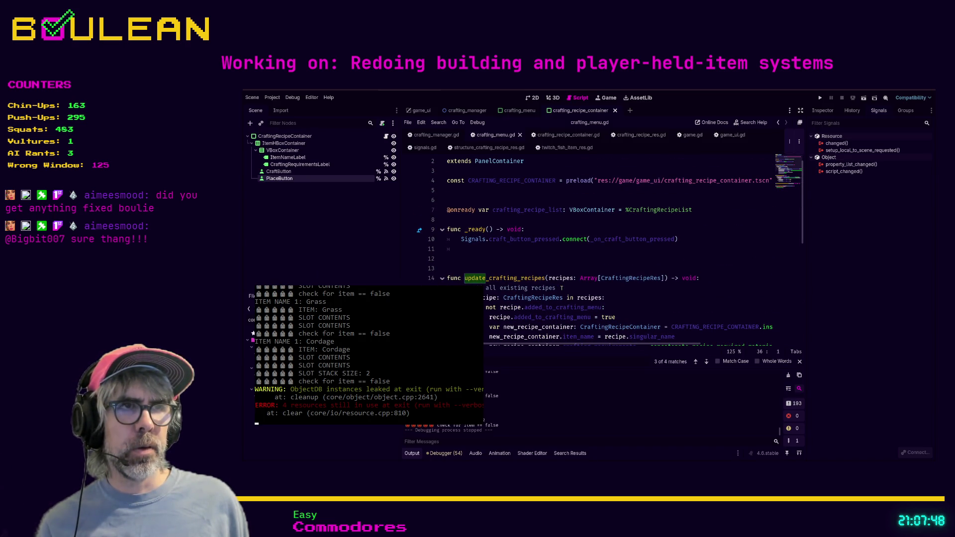
ctrl+click(514, 243)
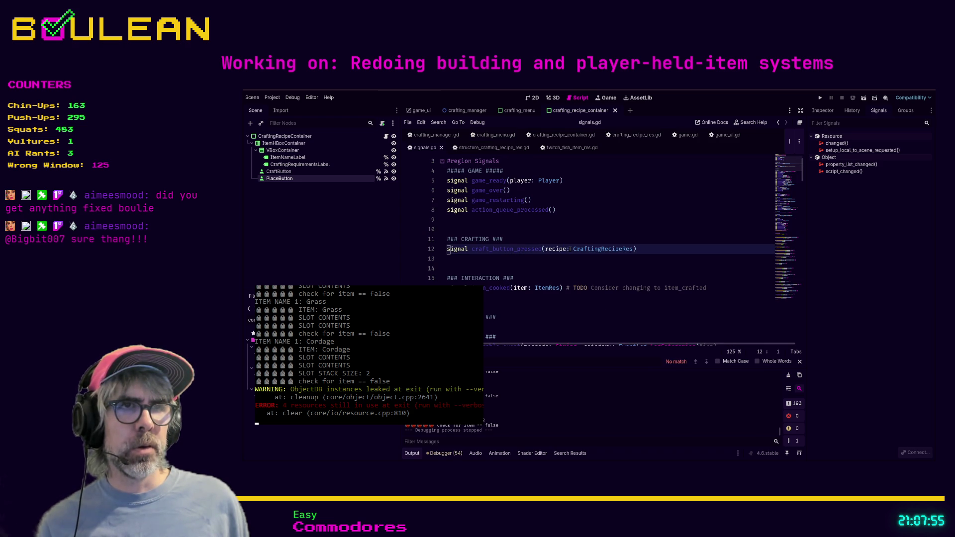
click(496, 135)
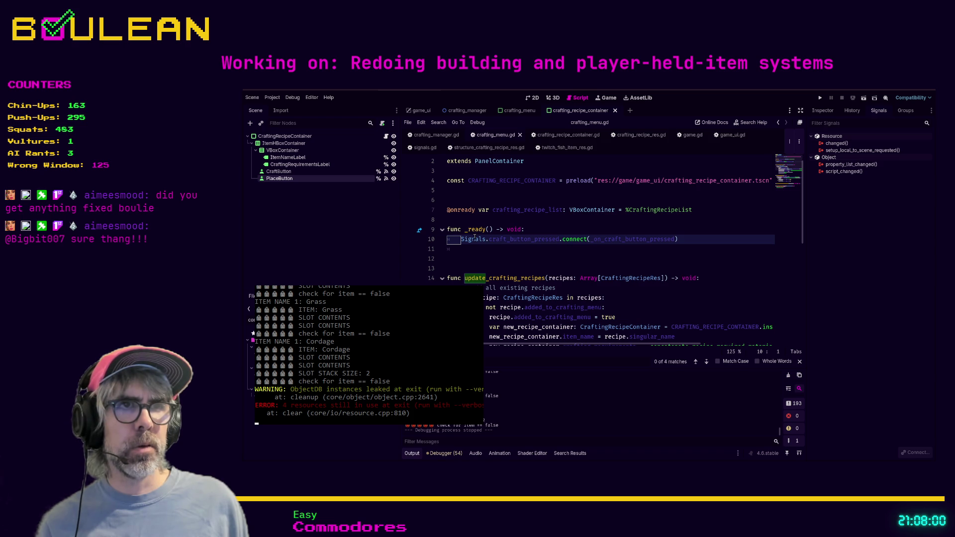
scroll(472, 245, down, 5)
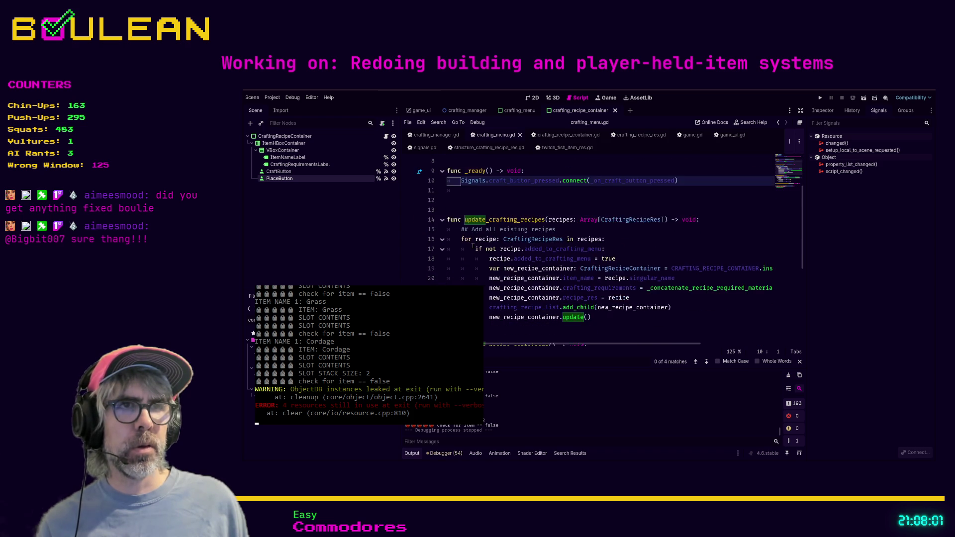
scroll(472, 246, up, 5)
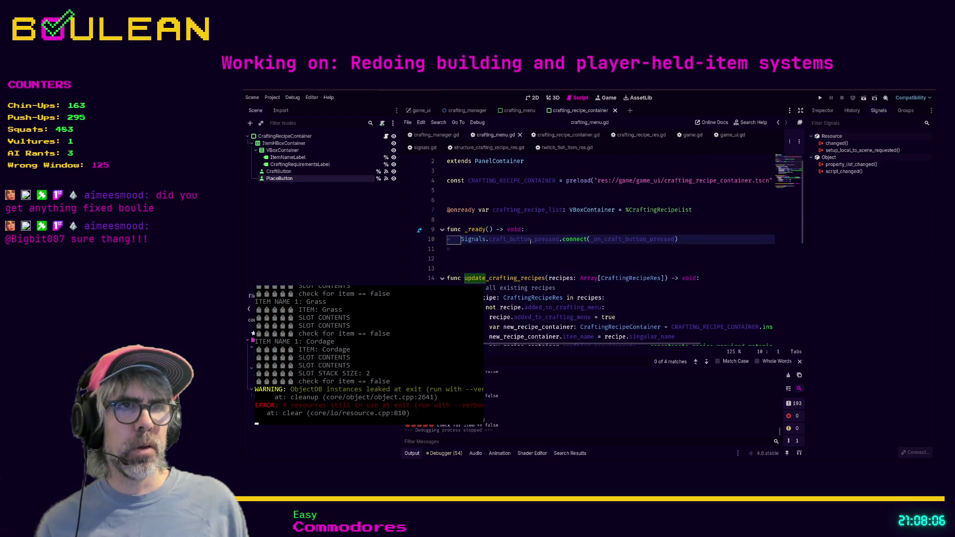
Step: Jump to the _on_craft_button_pressed handler and locate its ON CRAFT BUTTON PRESSED print
ctrl+click(612, 243)
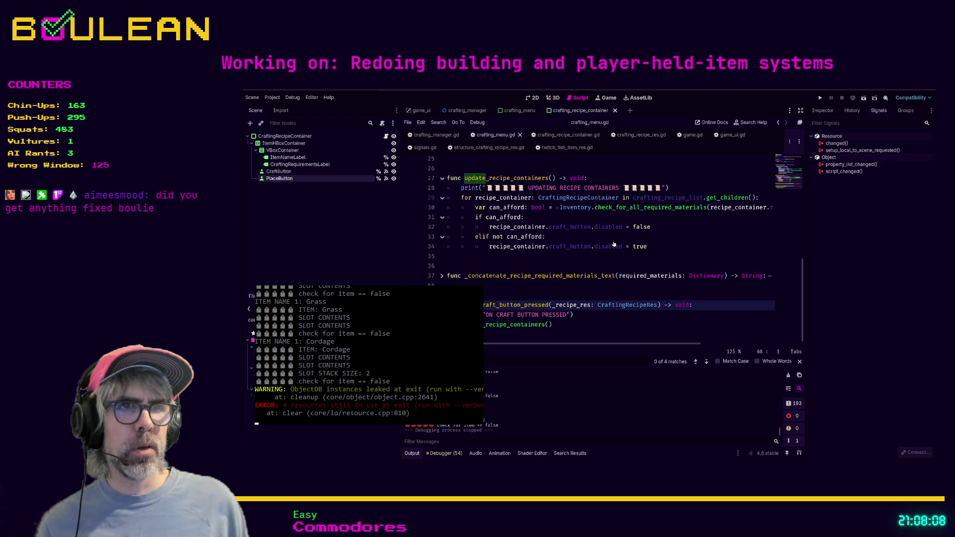
click(578, 320)
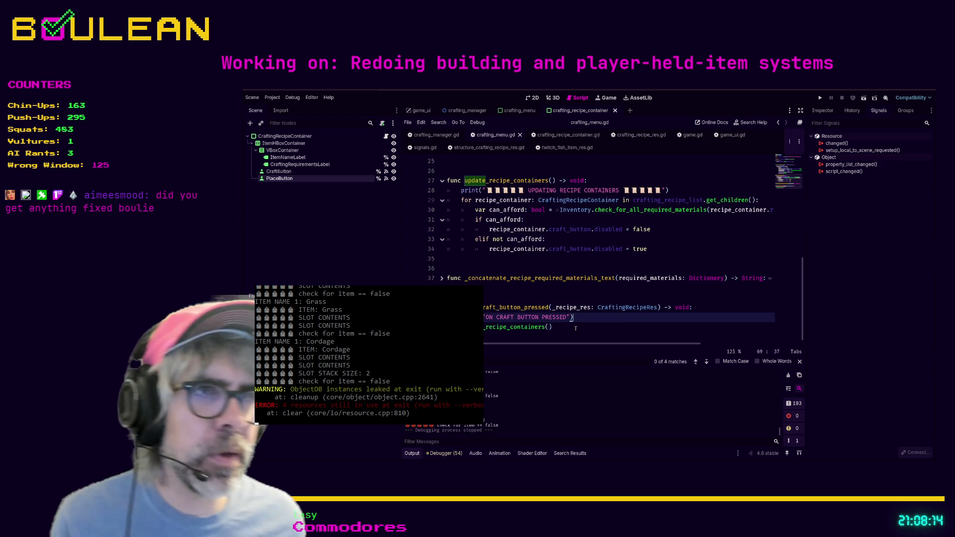
click(574, 329)
scroll(559, 265, up, 2)
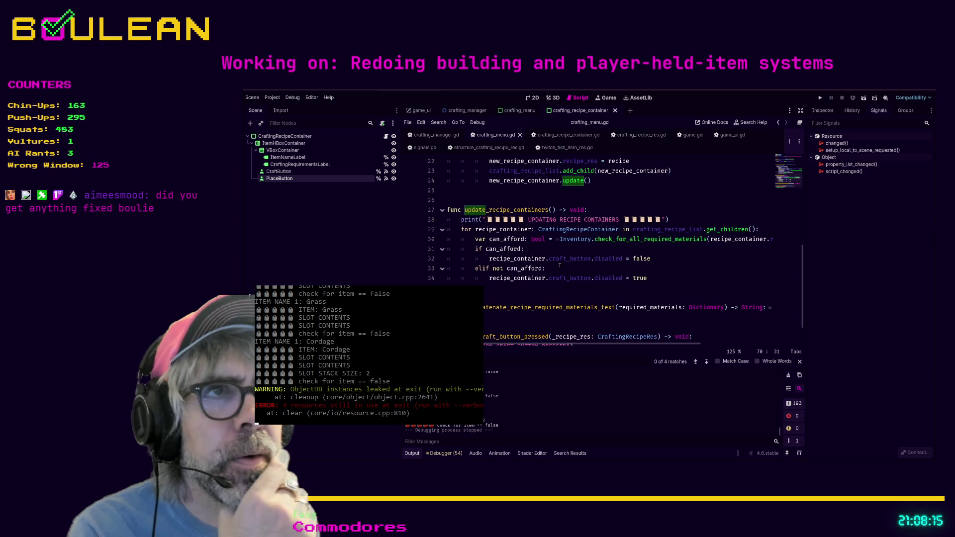
scroll(560, 265, down, 2)
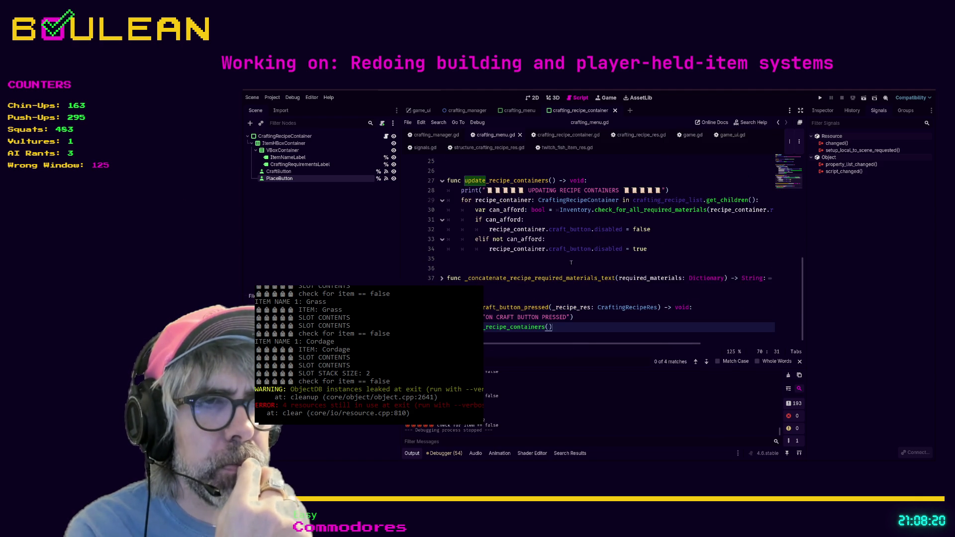
click(486, 317)
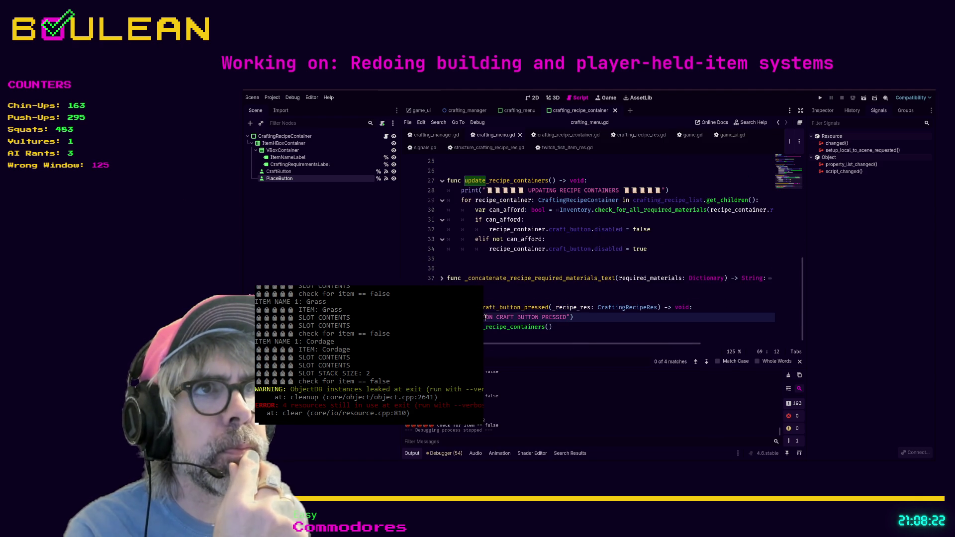
Step: Prefix the handler's print to read "crafting_menu ON CRAFT BUTTON PRESSED"
text(crafting_menu)
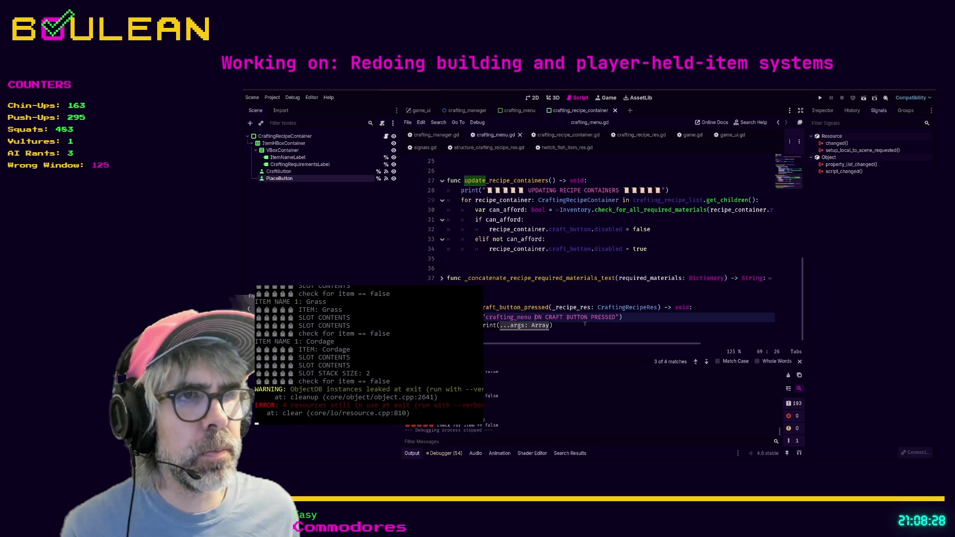
click(585, 324)
scroll(599, 308, up, 3)
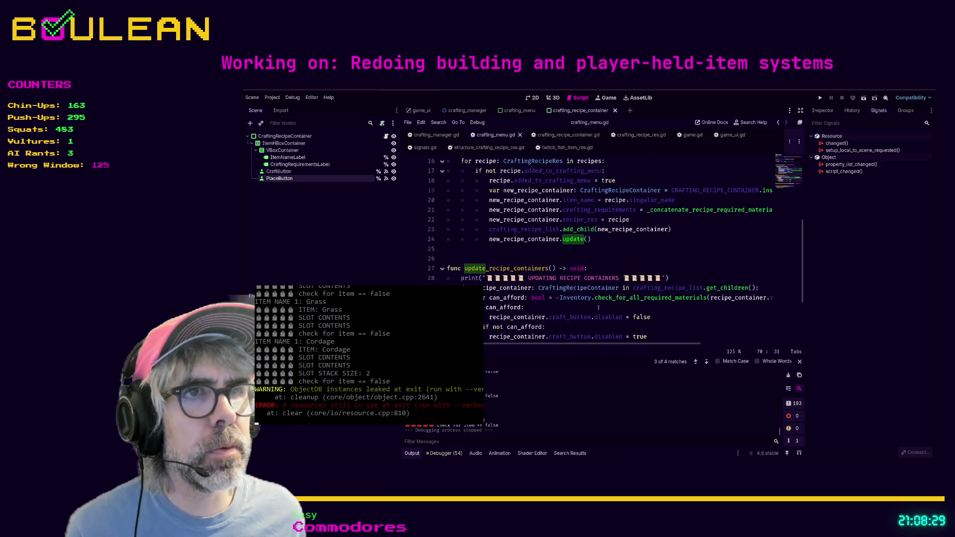
scroll(598, 308, up, 1)
scroll(598, 306, down, 4)
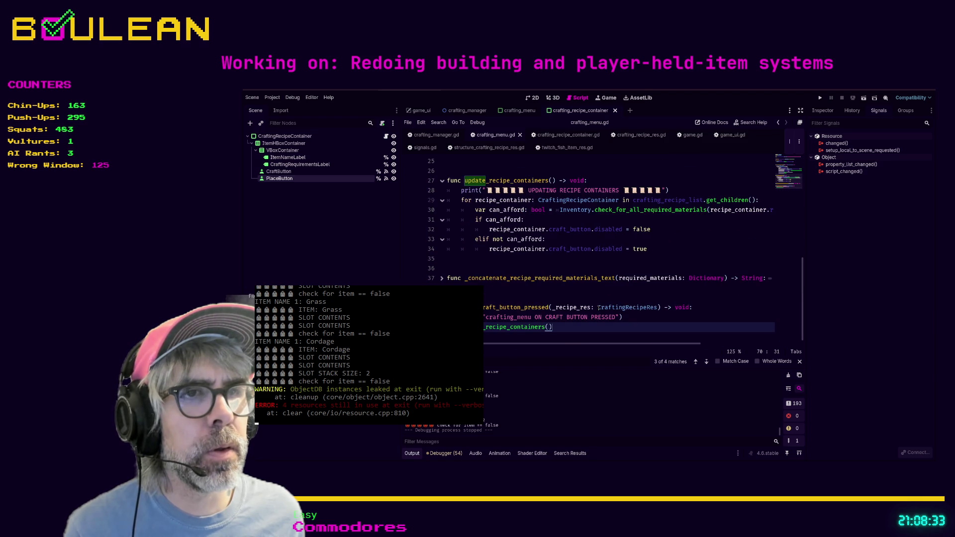
scroll(599, 307, up, 2)
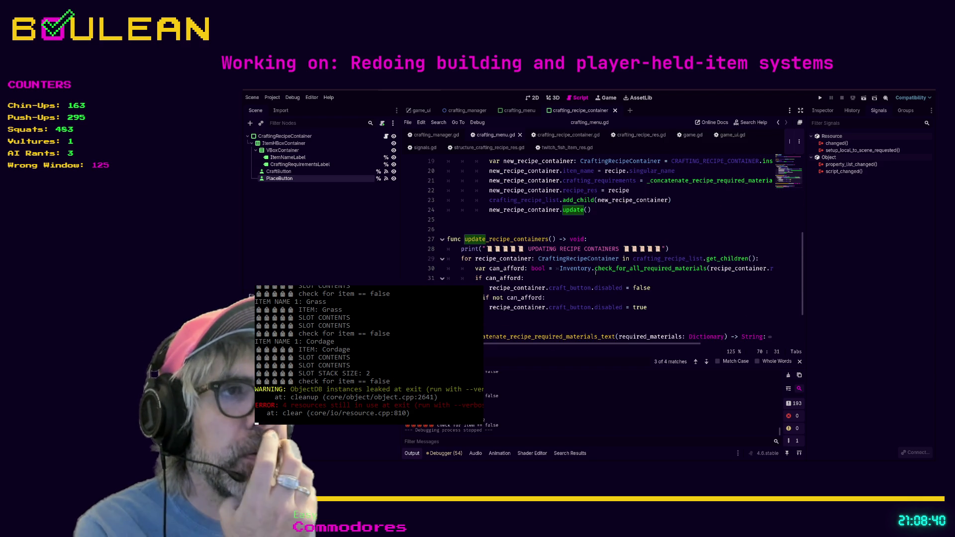
Step: Select the CraftButton node to see its pressed signal connected to _on_craft_button_pressed()
mouse_move(612, 343)
mouse_down()
mouse_move(649, 343)
mouse_move(612, 343)
mouse_up()
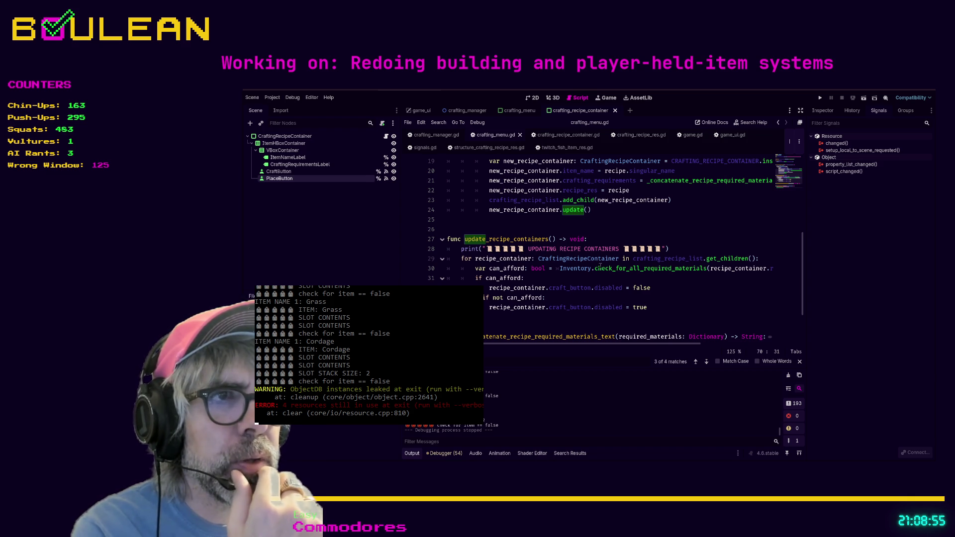
scroll(628, 278, down, 2)
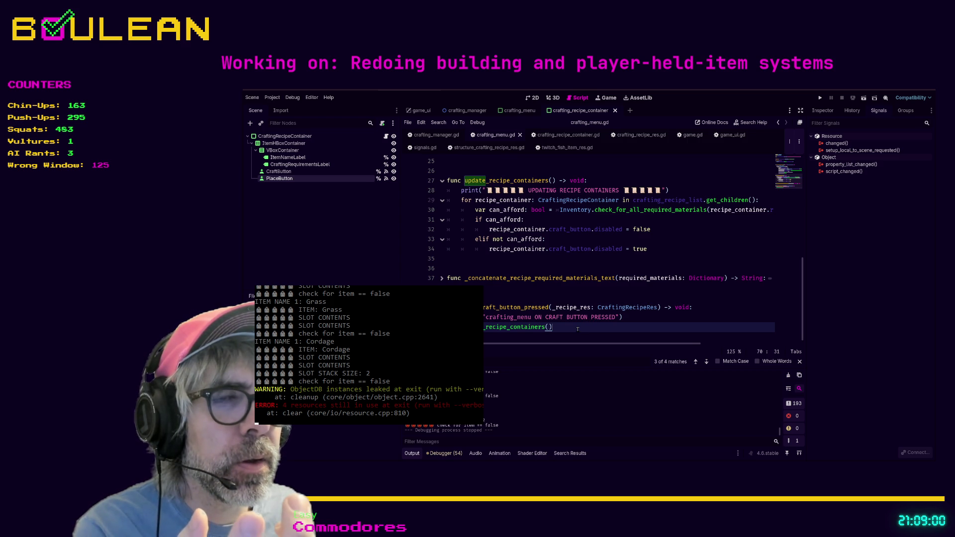
click(298, 171)
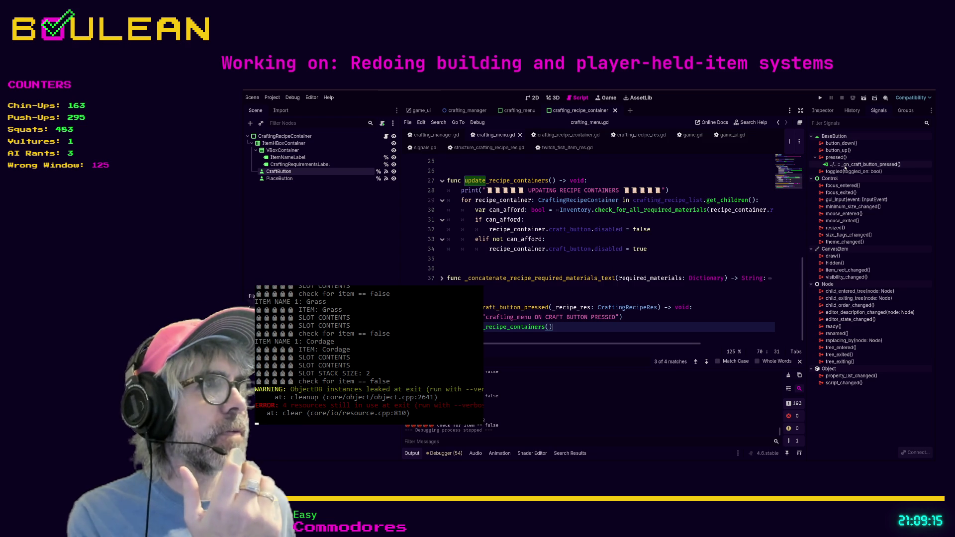
Step: Comment out the craft_button_pressed connection in _ready and add pass below it
scroll(651, 258, up, 5)
scroll(650, 258, up, 3)
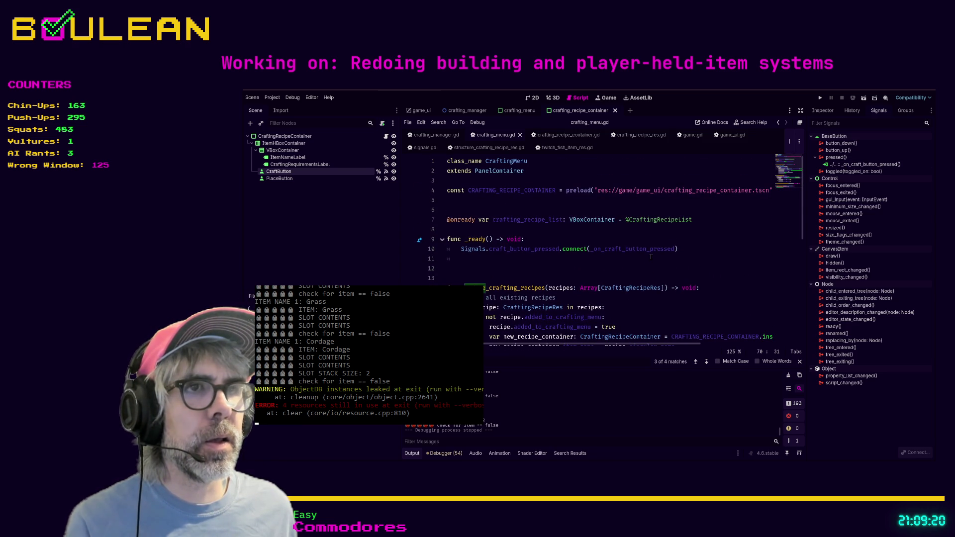
click(694, 250)
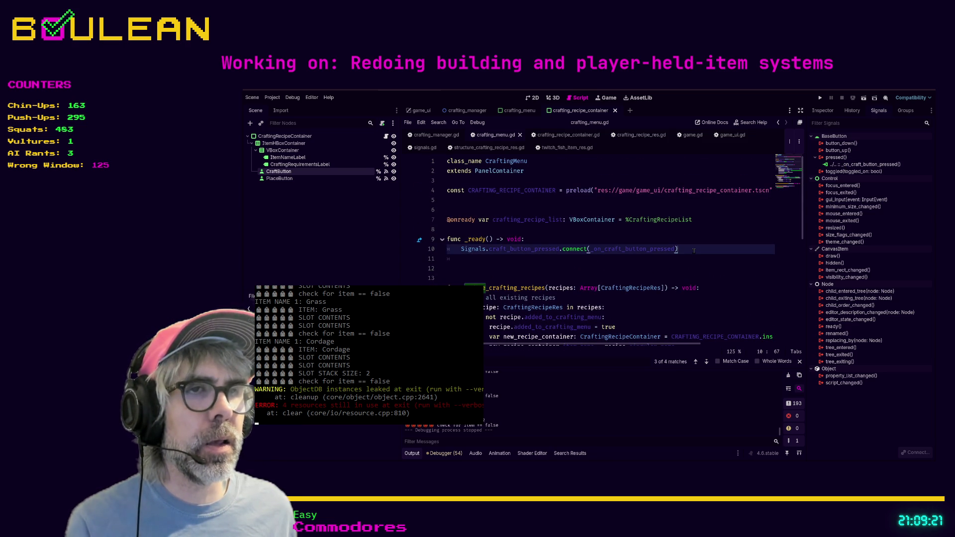
scroll(694, 250, down, 2)
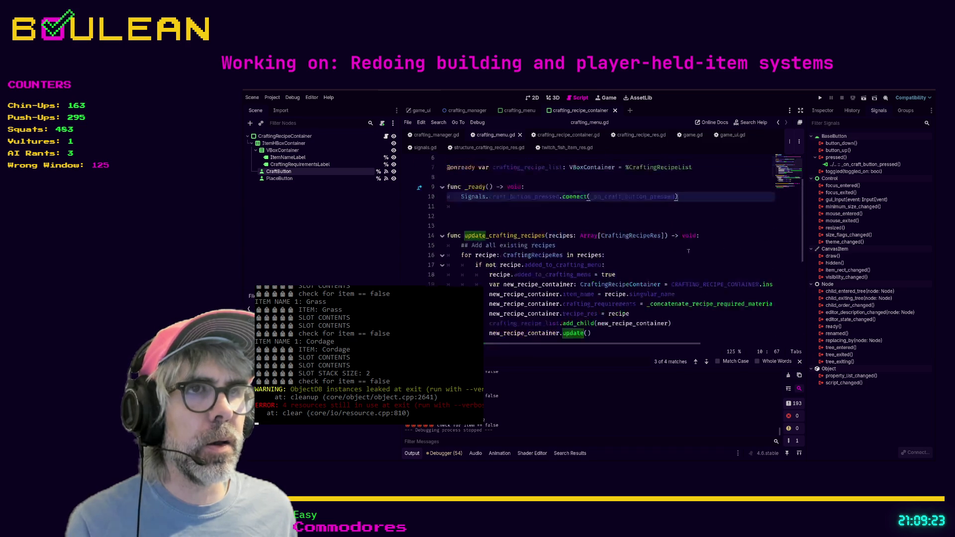
scroll(689, 251, up, 1)
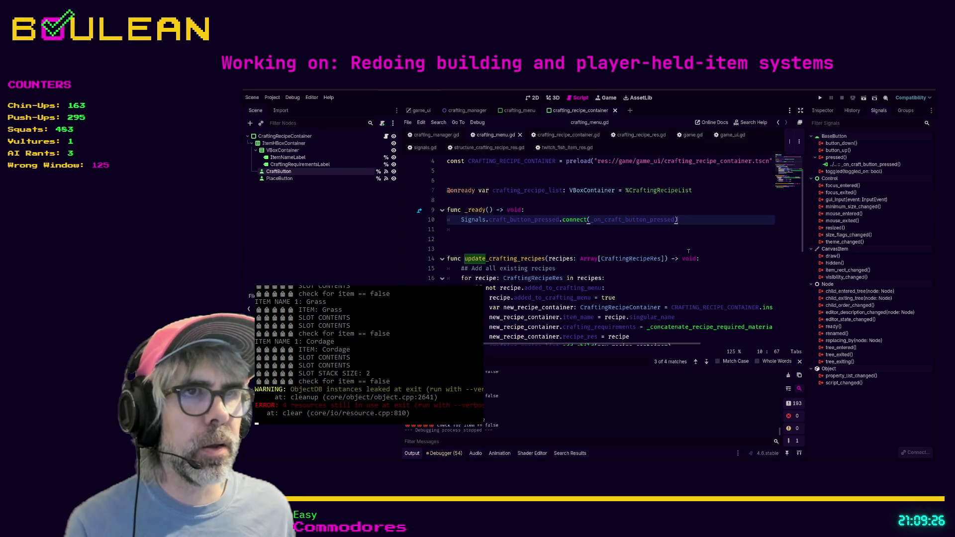
scroll(688, 250, down, 7)
scroll(685, 250, up, 7)
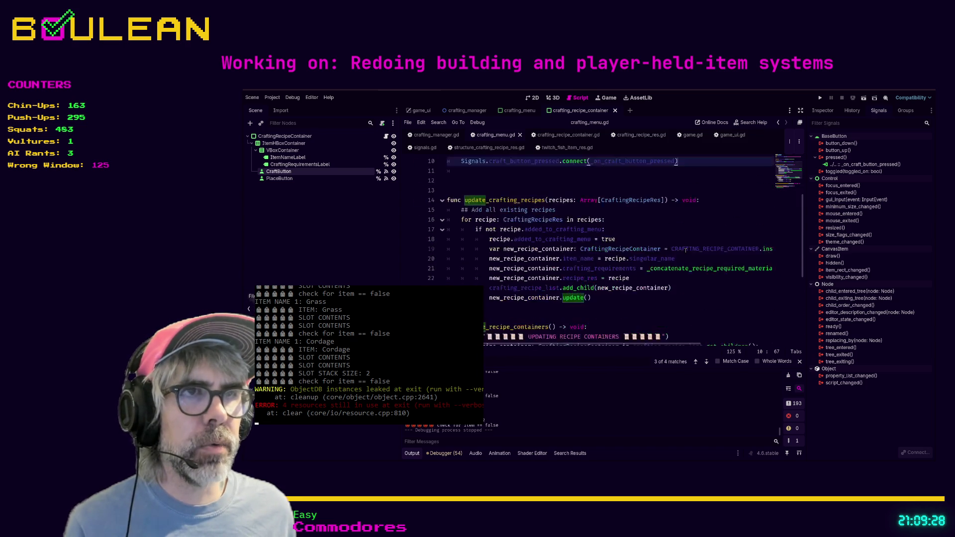
key(ctrl+k)
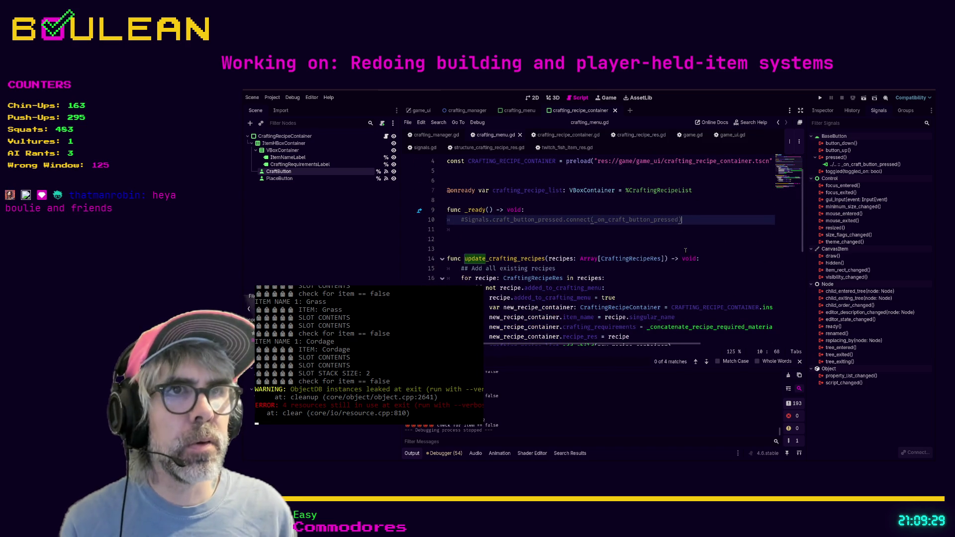
key(Return)
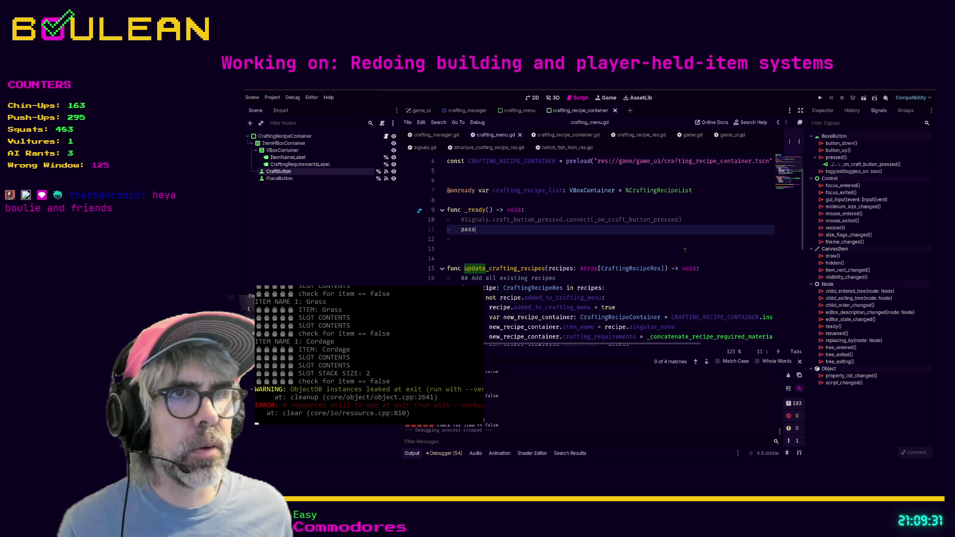
key(Down)
Step: Save crafting_menu.gd and relaunch the game into a fresh day-1 session
scroll(620, 234, down, 5)
scroll(620, 234, down, 3)
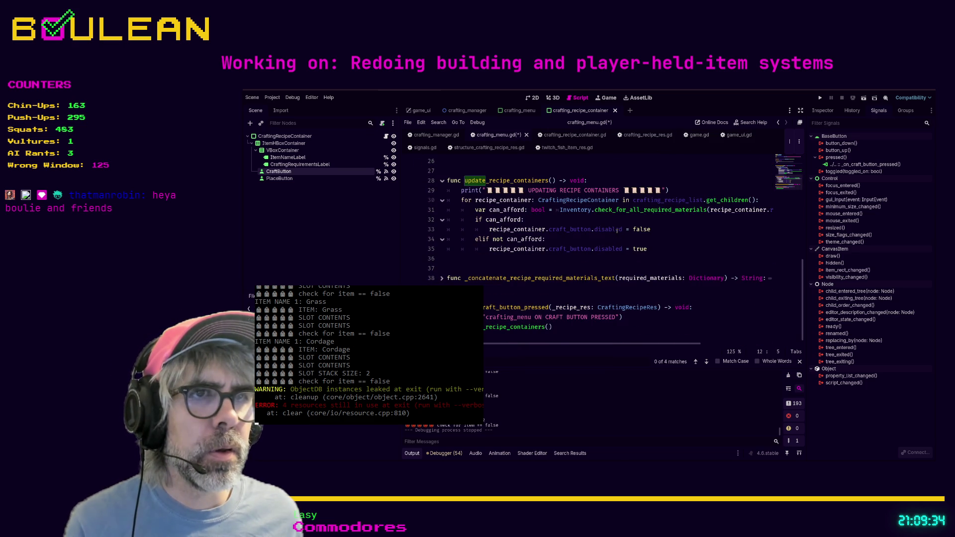
click(587, 327)
key(ctrl+s)
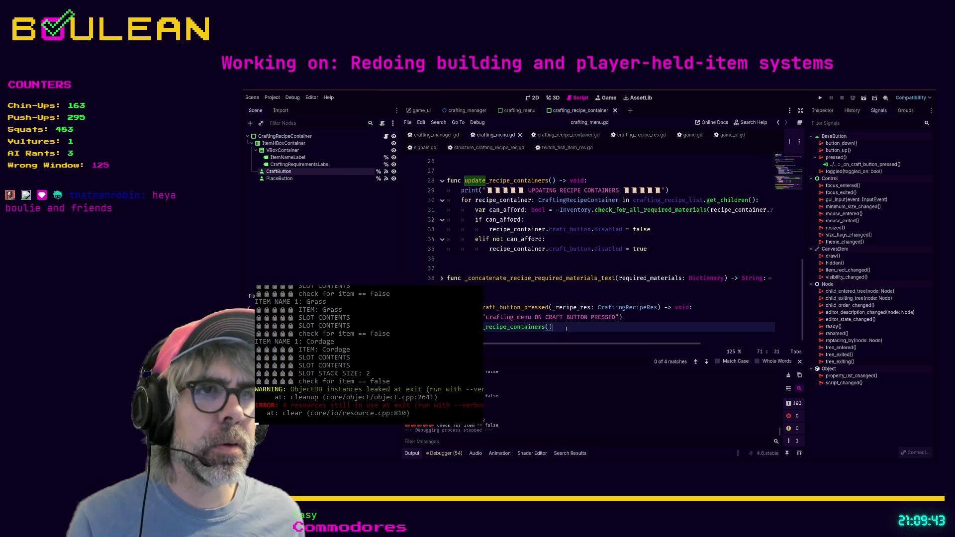
key(F5)
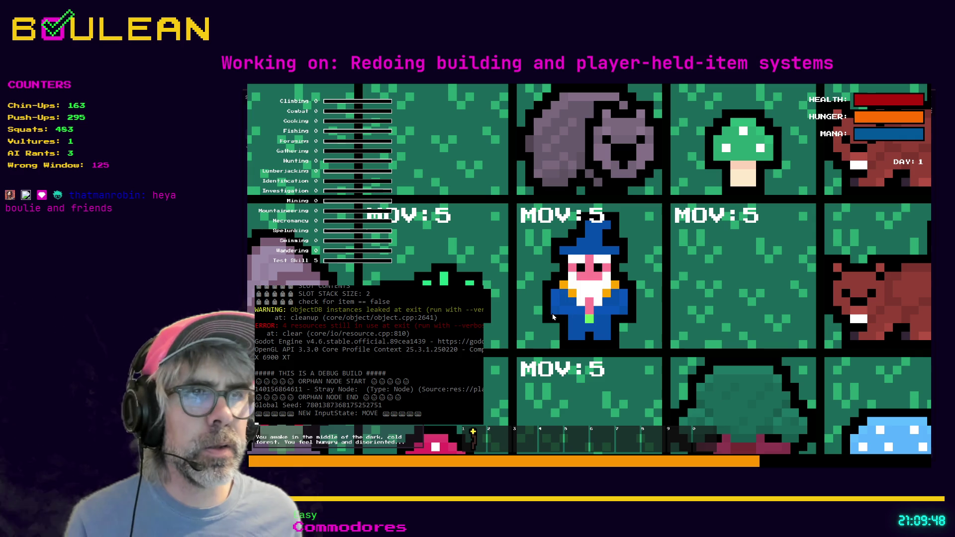
Step: Gather the Grass Tuft to the left and craft one Cordage, leaving 2 Grass
key(e)
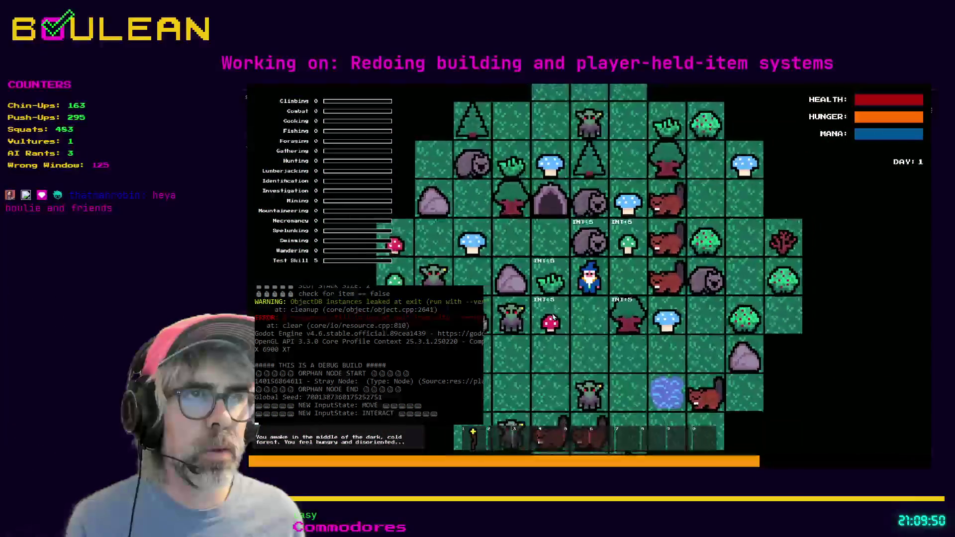
key(a)
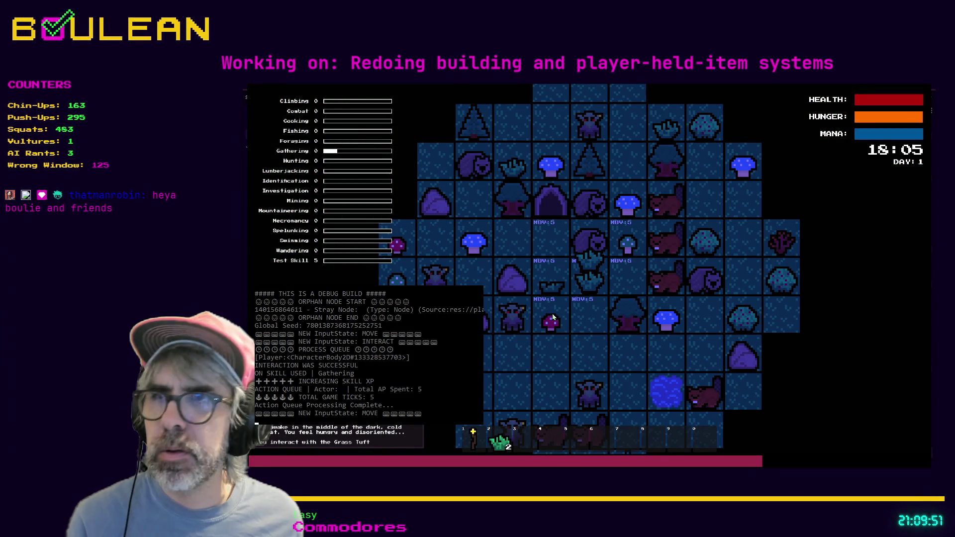
key(c)
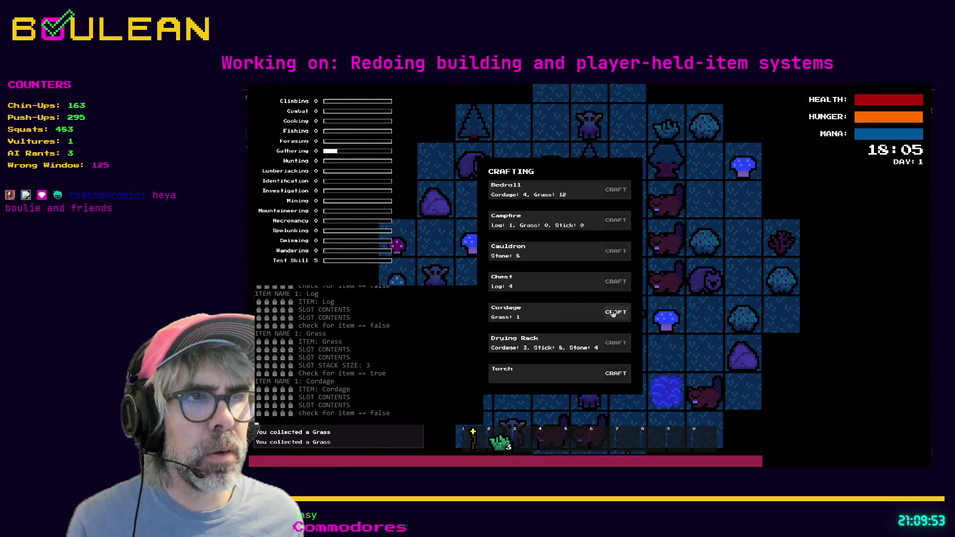
click(613, 312)
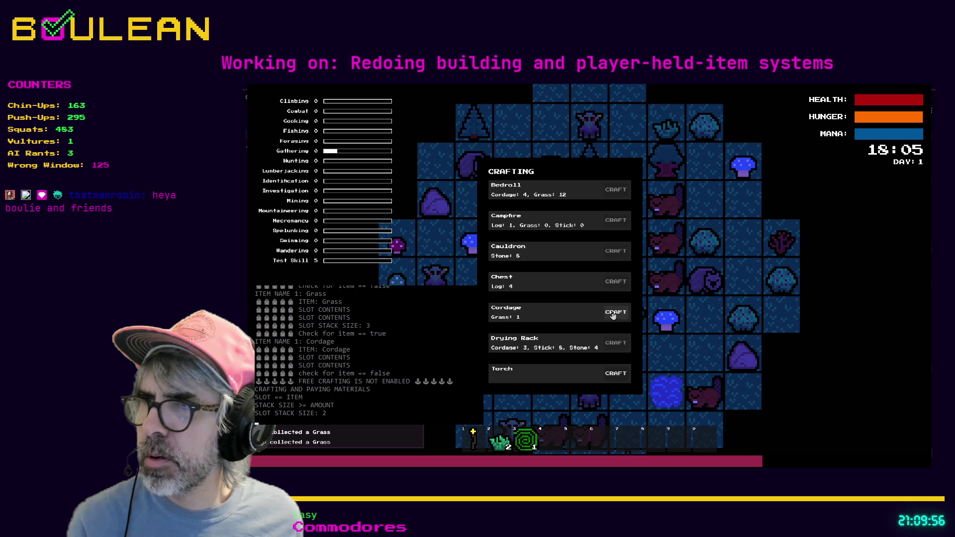